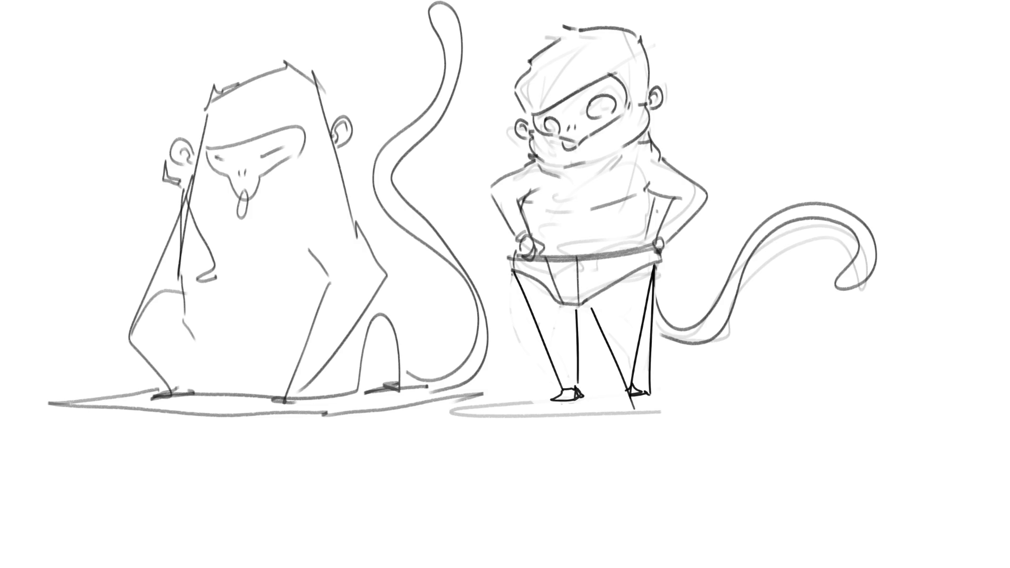
# Step: Scale the monkey-and-boy sketch down toward the canvas's lower-right corner and commit the transform
pyautogui.hotkey('ctrl', 't')
pyautogui.moveTo(611, 189)
pyautogui.mouseDown()
pyautogui.moveTo(724, 290)
pyautogui.moveTo(741, 335)
pyautogui.mouseUp()
pyautogui.moveTo(178, 148)
pyautogui.mouseDown()
pyautogui.moveTo(266, 194)
pyautogui.moveTo(428, 232)
pyautogui.moveTo(417, 268)
pyautogui.mouseUp()
pyautogui.press('b')
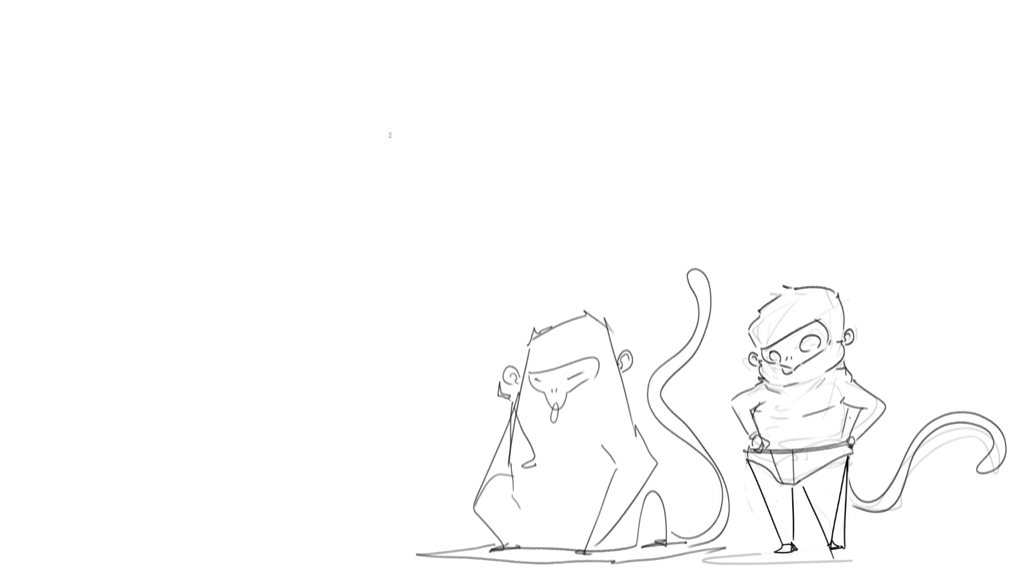
# Step: Draw a square panel with a corner-to-corner diagonal and a thin vertical curve inside
pyautogui.moveTo(163, 34)
pyautogui.mouseDown()
pyautogui.moveTo(161, 222)
pyautogui.moveTo(395, 220)
pyautogui.mouseUp()
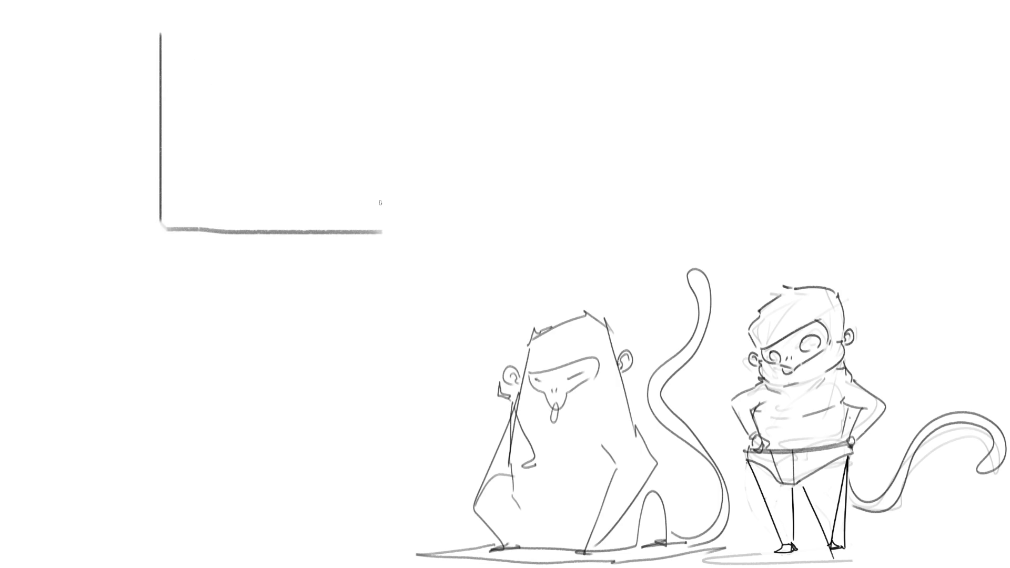
pyautogui.moveTo(164, 24); pyautogui.dragTo(383, 232)
pyautogui.moveTo(165, 23)
pyautogui.mouseDown()
pyautogui.moveTo(351, 22)
pyautogui.moveTo(357, 235)
pyautogui.mouseUp()
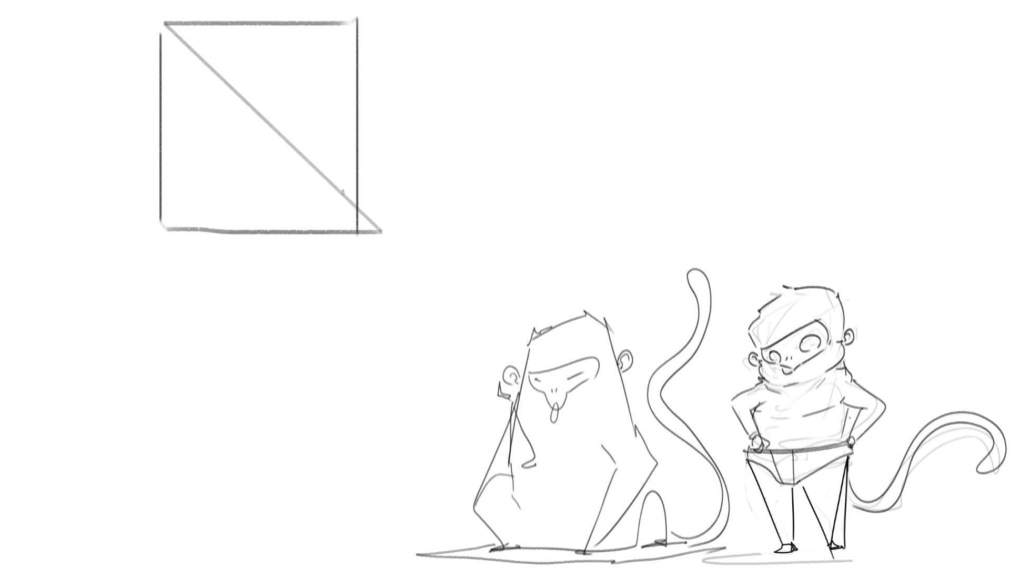
pyautogui.moveTo(290, 116); pyautogui.dragTo(295, 184)
# Step: Sketch two squinting eyes and a puckered mouth with small marks in the panel
pyautogui.moveTo(269, 98); pyautogui.dragTo(304, 79)
pyautogui.moveTo(270, 98); pyautogui.dragTo(295, 90)
pyautogui.moveTo(179, 87); pyautogui.dragTo(206, 98)
pyautogui.moveTo(214, 97)
pyautogui.mouseDown()
pyautogui.moveTo(196, 99)
pyautogui.moveTo(217, 77)
pyautogui.moveTo(273, 69)
pyautogui.mouseUp()
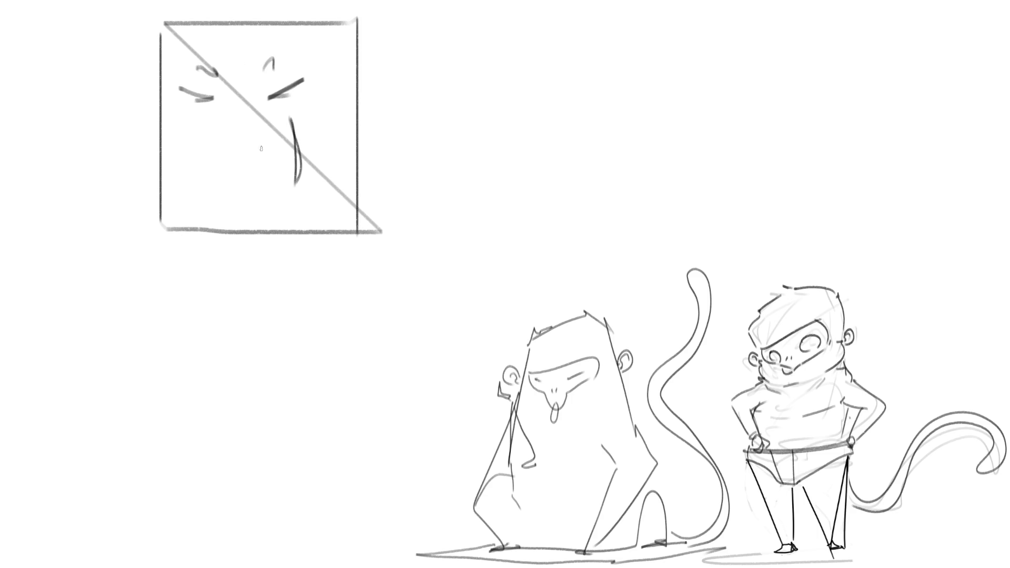
pyautogui.moveTo(239, 140); pyautogui.dragTo(238, 173)
pyautogui.moveTo(232, 118); pyautogui.dragTo(233, 123)
pyautogui.moveTo(240, 117); pyautogui.dragTo(239, 126)
# Step: Add the head contour, both ears, a shoulder line and a curly right cheek stroke
pyautogui.moveTo(251, 47)
pyautogui.mouseDown()
pyautogui.moveTo(228, 24)
pyautogui.moveTo(206, 191)
pyautogui.moveTo(211, 149)
pyautogui.moveTo(211, 191)
pyautogui.moveTo(303, 194)
pyautogui.mouseUp()
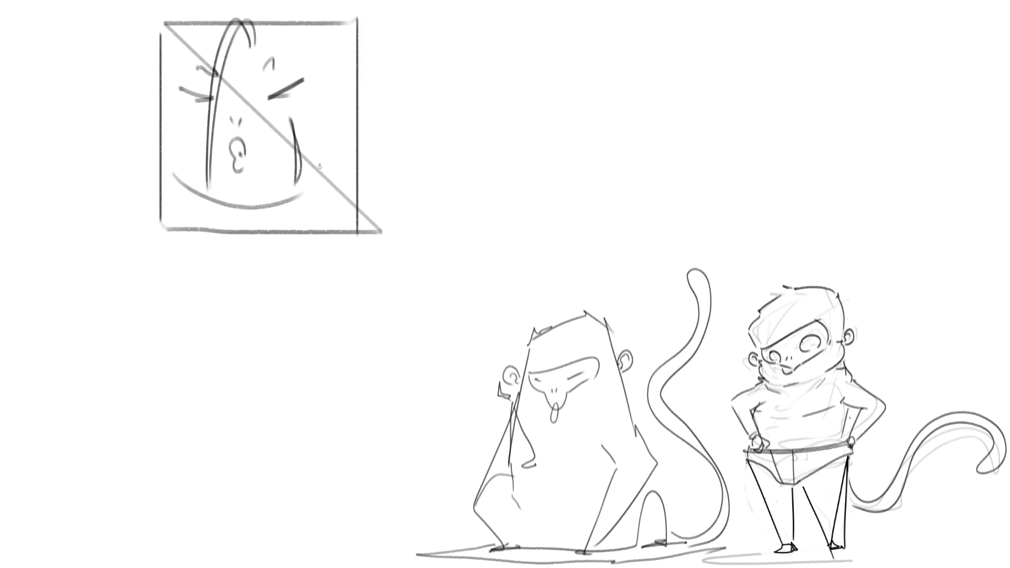
pyautogui.moveTo(331, 113)
pyautogui.mouseDown()
pyautogui.moveTo(348, 120)
pyautogui.moveTo(330, 133)
pyautogui.mouseUp()
pyautogui.moveTo(246, 31)
pyautogui.mouseDown()
pyautogui.moveTo(312, 38)
pyautogui.moveTo(331, 90)
pyautogui.mouseUp()
pyautogui.moveTo(340, 46); pyautogui.dragTo(330, 88)
pyautogui.moveTo(183, 34); pyautogui.dragTo(176, 93)
pyautogui.moveTo(213, 205); pyautogui.dragTo(267, 225)
pyautogui.moveTo(325, 158)
pyautogui.mouseDown()
pyautogui.moveTo(336, 140)
pyautogui.moveTo(322, 193)
pyautogui.mouseUp()
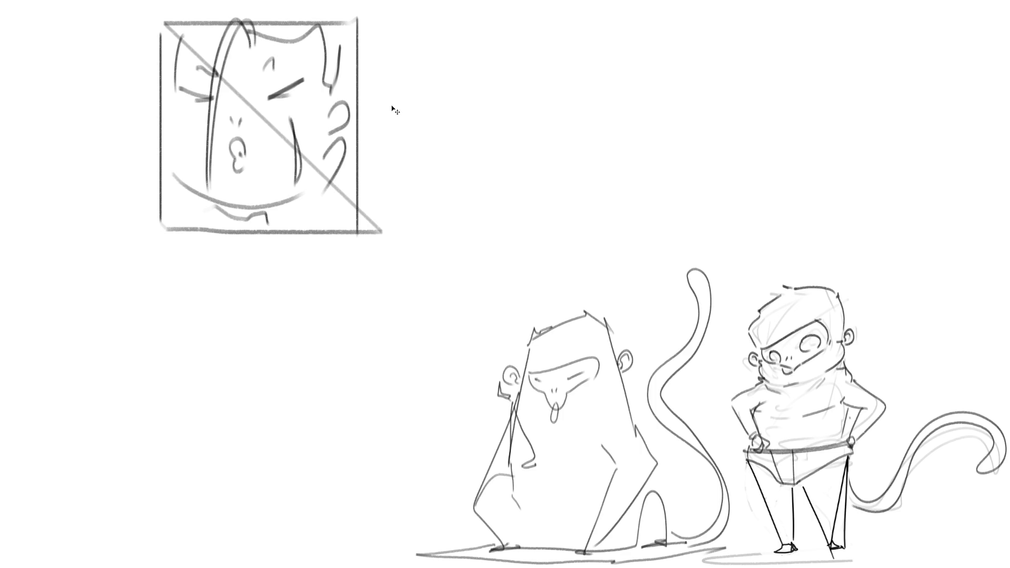
# Step: Paste the 'NAH, I'D WIN.' manga image right of the face panel, then add an arrow and '?'
pyautogui.hotkey('ctrl', 'v')
pyautogui.moveTo(443, 275)
pyautogui.mouseDown()
pyautogui.moveTo(93, 108)
pyautogui.moveTo(67, 71)
pyautogui.moveTo(60, 138)
pyautogui.moveTo(482, 120)
pyautogui.moveTo(483, 94)
pyautogui.mouseUp()
pyautogui.press('Return')
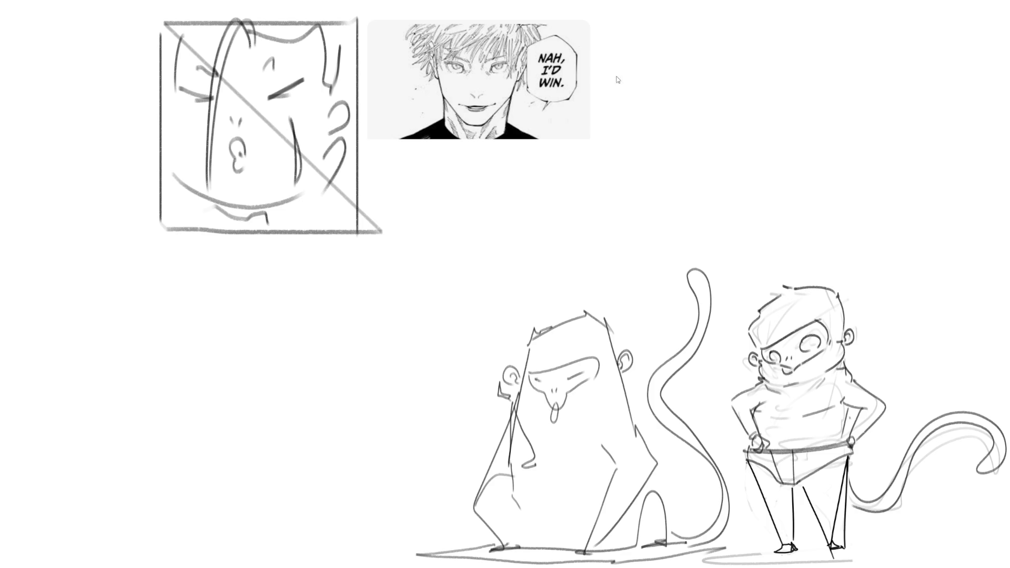
pyautogui.moveTo(631, 53)
pyautogui.mouseDown()
pyautogui.moveTo(628, 105)
pyautogui.moveTo(760, 73)
pyautogui.mouseUp()
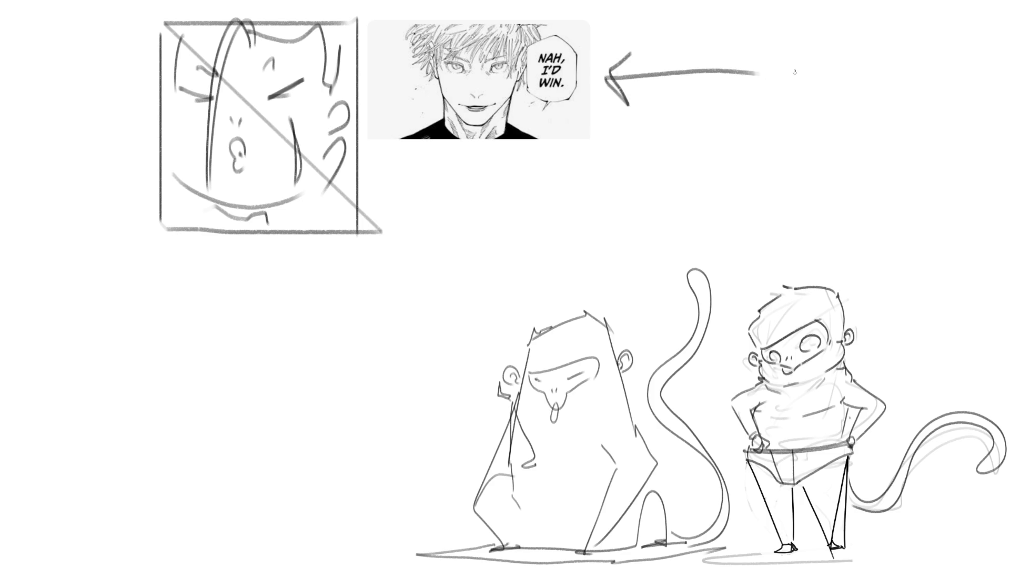
pyautogui.moveTo(780, 64); pyautogui.dragTo(779, 101)
# Step: Draw the lower panel's side, bottom, diagonal and right edge, undoing one stray edge
pyautogui.moveTo(160, 227)
pyautogui.mouseDown()
pyautogui.moveTo(162, 398)
pyautogui.moveTo(360, 410)
pyautogui.mouseUp()
pyautogui.moveTo(353, 223); pyautogui.dragTo(354, 409)
pyautogui.moveTo(353, 255); pyautogui.dragTo(353, 423)
pyautogui.hotkey('ctrl', 'z')
pyautogui.hotkey('ctrl', 'z')
pyautogui.hotkey('ctrl', 'z')
pyautogui.moveTo(156, 417); pyautogui.dragTo(334, 416)
pyautogui.moveTo(350, 232); pyautogui.dragTo(335, 417)
pyautogui.moveTo(352, 231); pyautogui.dragTo(352, 430)
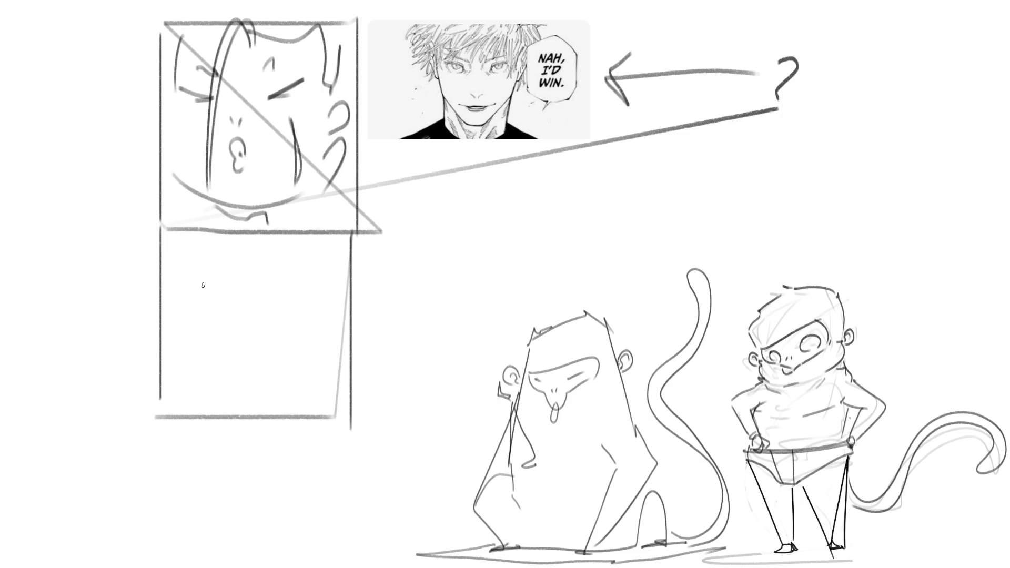
# Step: Sketch a simple face with a small mouth, two squinting eyes and two eyebrows
pyautogui.moveTo(230, 344); pyautogui.dragTo(266, 371)
pyautogui.moveTo(200, 293); pyautogui.dragTo(282, 295)
pyautogui.moveTo(205, 270); pyautogui.dragTo(220, 274)
pyautogui.moveTo(257, 272)
pyautogui.mouseDown()
pyautogui.moveTo(304, 272)
pyautogui.moveTo(316, 258)
pyautogui.moveTo(327, 270)
pyautogui.moveTo(333, 253)
pyautogui.mouseUp()
# Step: Hand-letter 'NaH Id WiN' in the lower panel and select the panel's contents
pyautogui.moveTo(302, 287)
pyautogui.mouseDown()
pyautogui.moveTo(316, 285)
pyautogui.moveTo(311, 308)
pyautogui.moveTo(332, 312)
pyautogui.mouseUp()
pyautogui.moveTo(335, 278)
pyautogui.mouseDown()
pyautogui.moveTo(333, 315)
pyautogui.moveTo(308, 337)
pyautogui.moveTo(309, 317)
pyautogui.mouseUp()
pyautogui.moveTo(313, 335)
pyautogui.mouseDown()
pyautogui.moveTo(314, 350)
pyautogui.moveTo(313, 322)
pyautogui.moveTo(324, 319)
pyautogui.moveTo(334, 351)
pyautogui.mouseUp()
pyautogui.moveTo(337, 314); pyautogui.dragTo(335, 351)
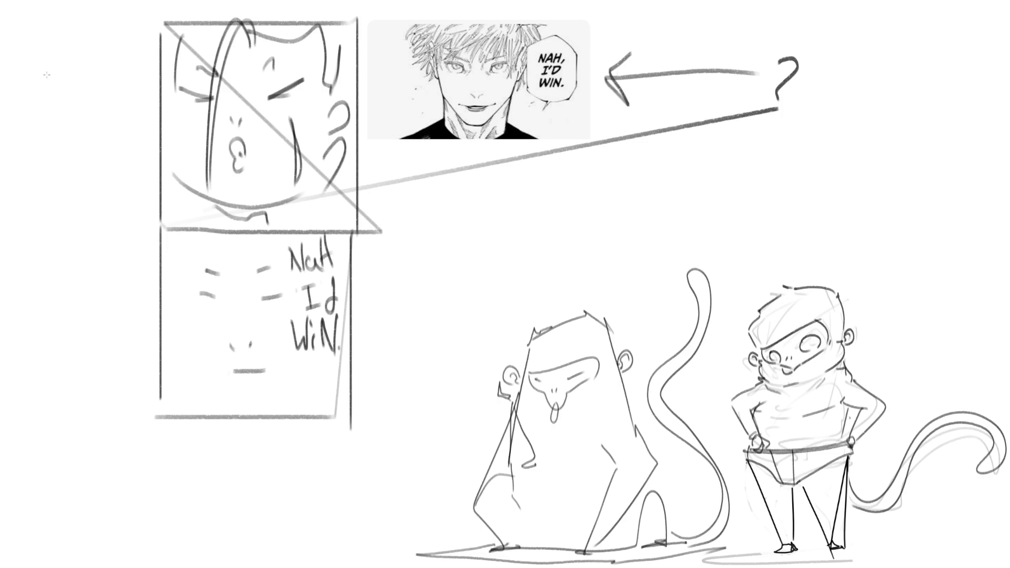
pyautogui.moveTo(161, 232)
pyautogui.mouseDown()
pyautogui.moveTo(295, 342)
pyautogui.moveTo(352, 425)
pyautogui.mouseUp()
# Step: Squeeze the lower panel's contents narrower, then return the lettering to roughly its original width
pyautogui.hotkey('ctrl', 't')
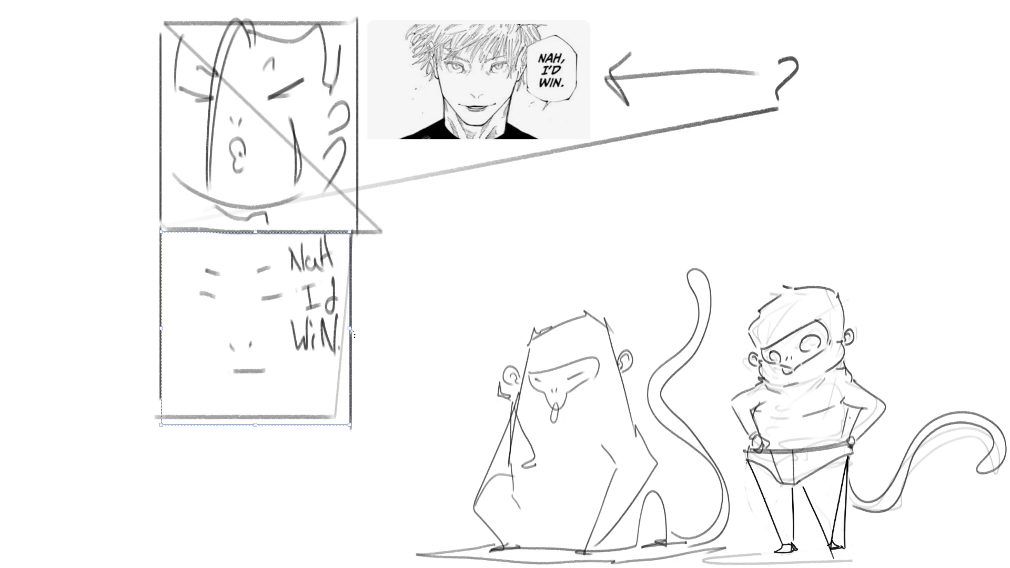
pyautogui.moveTo(350, 328); pyautogui.dragTo(264, 328)
pyautogui.press('Return')
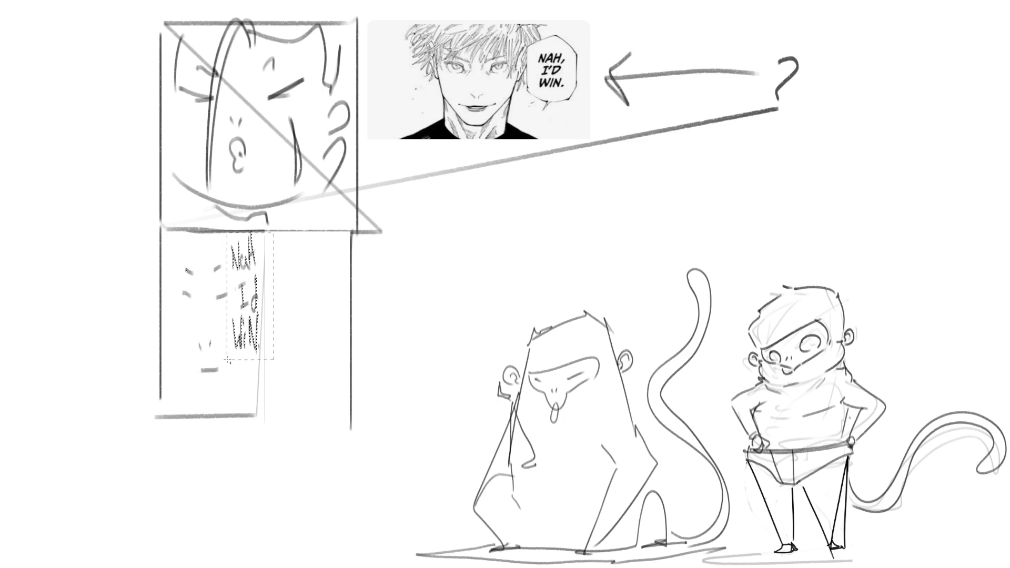
pyautogui.hotkey('ctrl', 't')
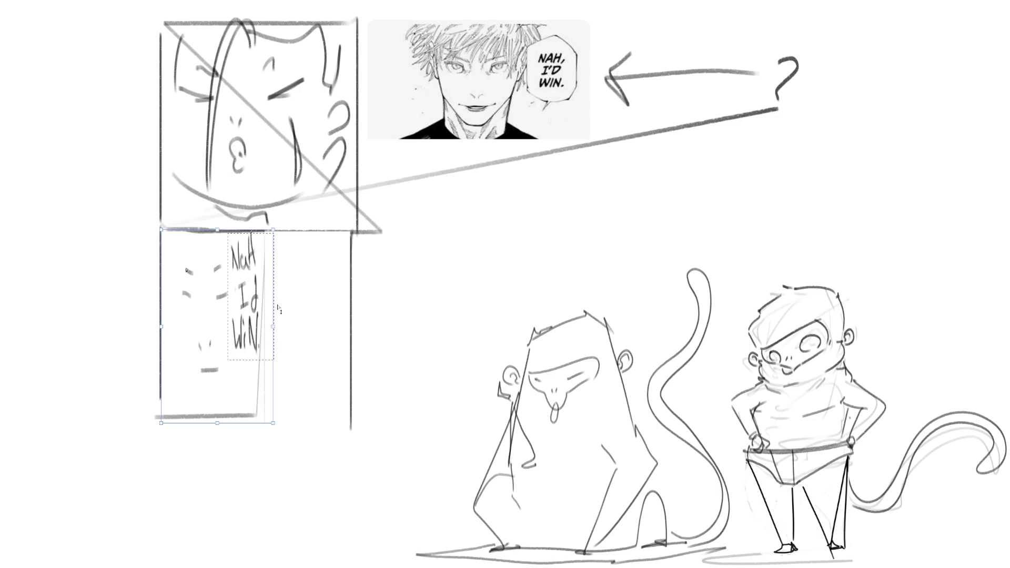
pyautogui.moveTo(273, 329)
pyautogui.mouseDown()
pyautogui.moveTo(303, 330)
pyautogui.moveTo(274, 329)
pyautogui.mouseUp()
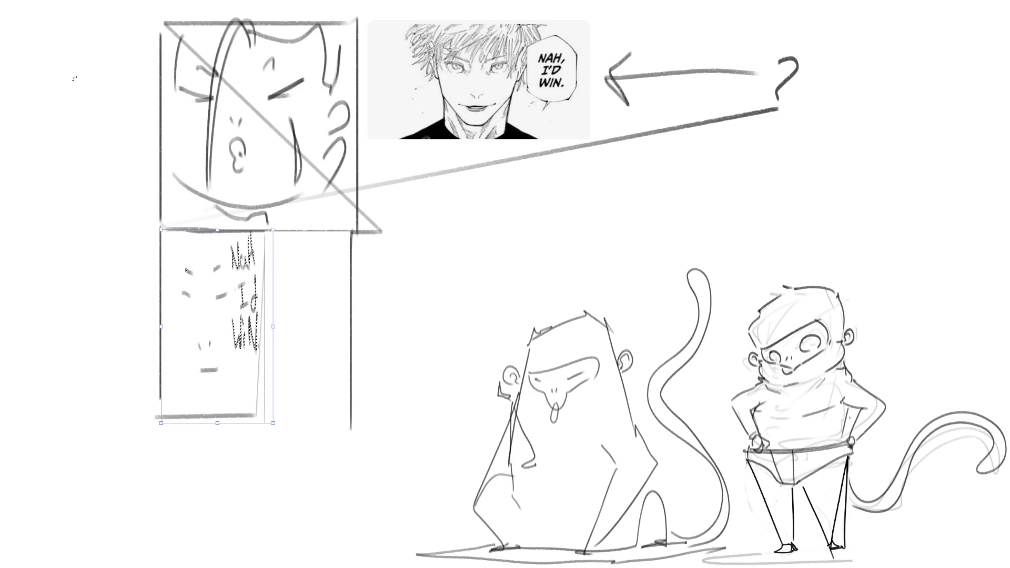
pyautogui.press('Return')
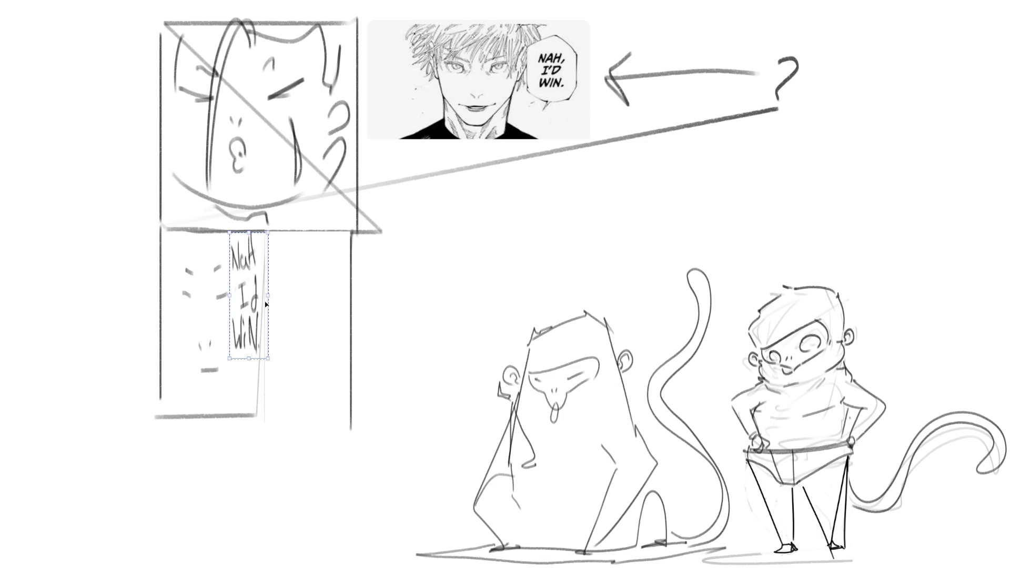
# Step: Stretch the lettering to the panel's right and bottom, then delete the manga reference, arrow and '?'
pyautogui.moveTo(270, 297); pyautogui.dragTo(351, 297)
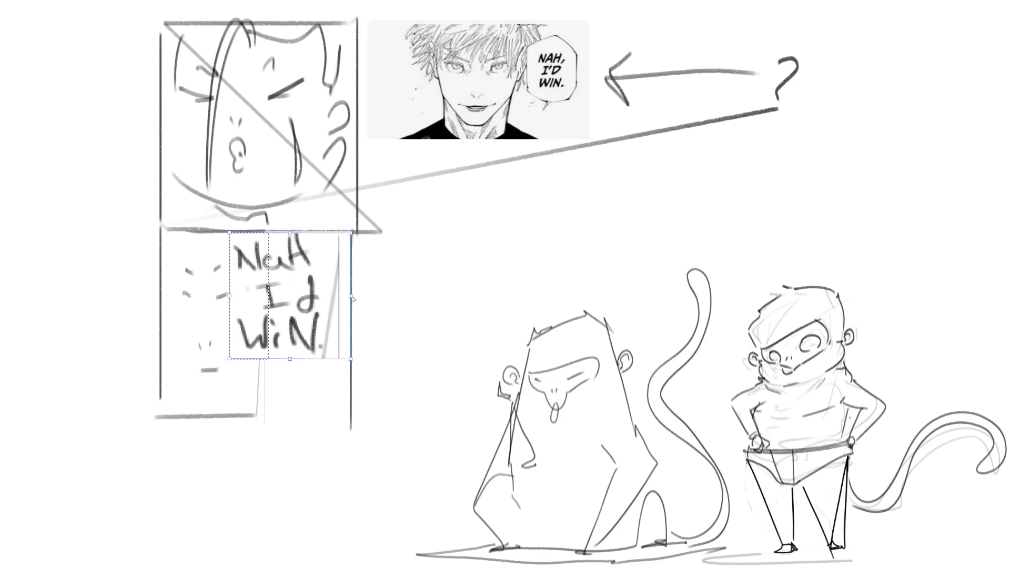
pyautogui.moveTo(287, 357); pyautogui.dragTo(284, 415)
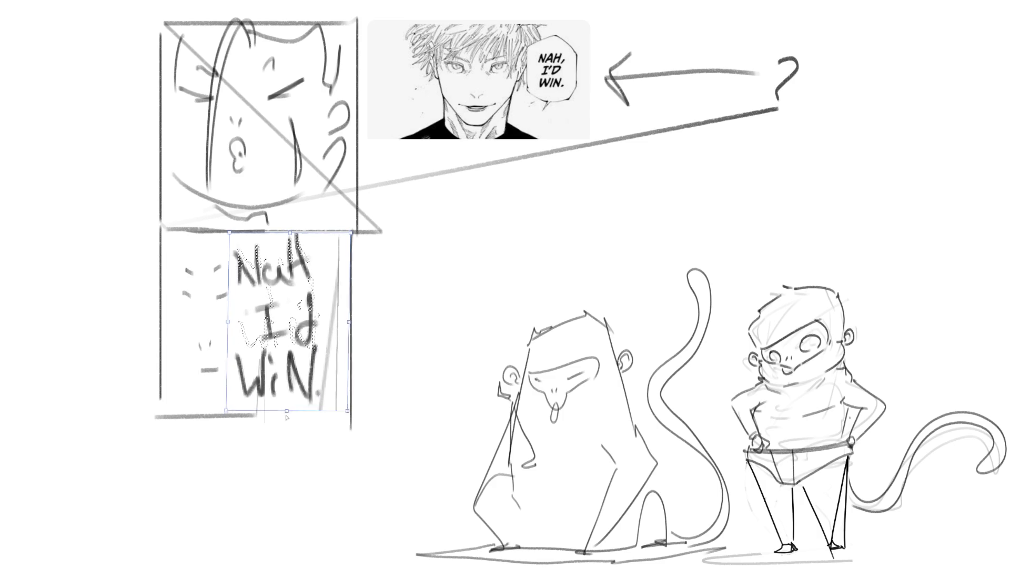
pyautogui.press('Return')
pyautogui.hotkey('ctrl', 'd')
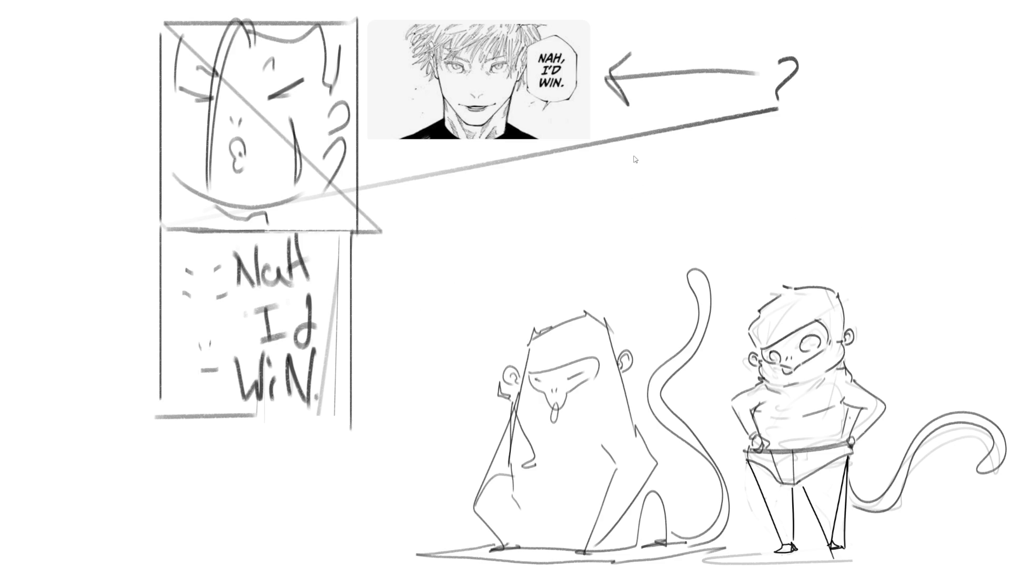
pyautogui.press('Delete')
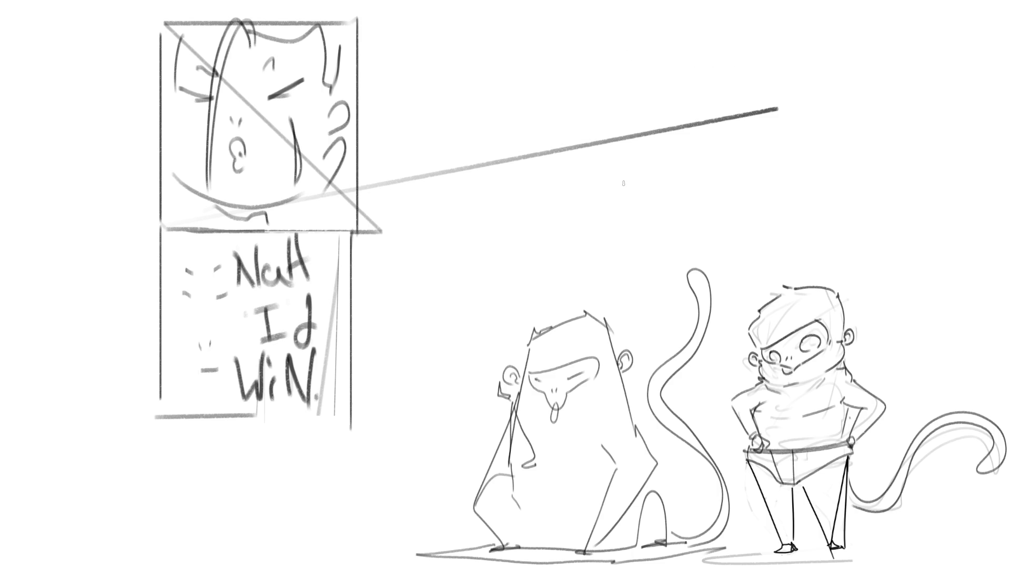
# Step: Draw oval eyes, small brows and an open mouth beside the lettering, then begin an upper-right panel box
pyautogui.moveTo(202, 370)
pyautogui.mouseDown()
pyautogui.moveTo(208, 350)
pyautogui.moveTo(216, 371)
pyautogui.mouseUp()
pyautogui.moveTo(187, 295)
pyautogui.mouseDown()
pyautogui.moveTo(186, 316)
pyautogui.moveTo(229, 297)
pyautogui.moveTo(178, 304)
pyautogui.moveTo(184, 319)
pyautogui.mouseUp()
pyautogui.moveTo(187, 270); pyautogui.dragTo(224, 273)
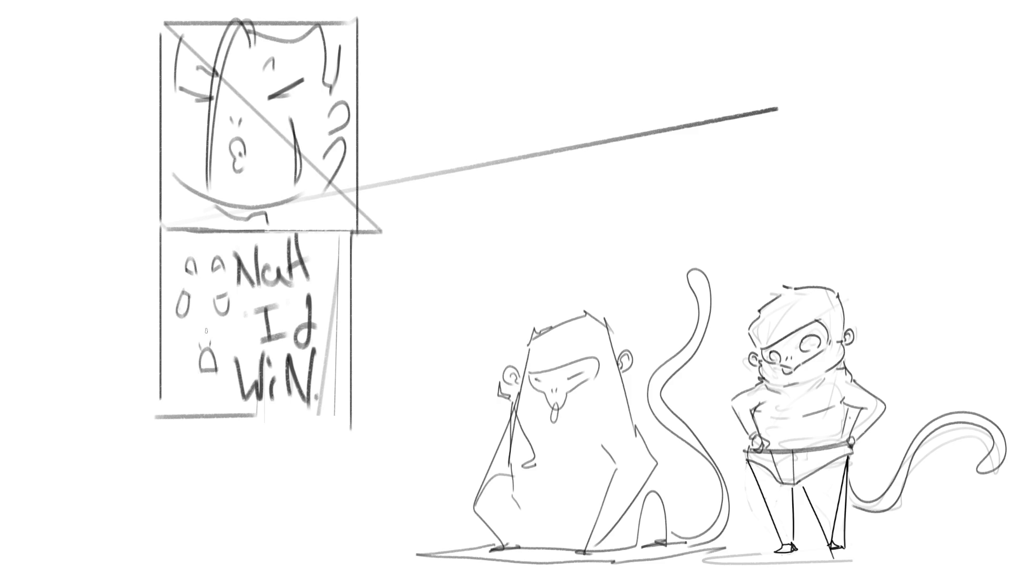
pyautogui.moveTo(199, 343); pyautogui.dragTo(213, 343)
pyautogui.moveTo(362, 21)
pyautogui.mouseDown()
pyautogui.moveTo(558, 29)
pyautogui.moveTo(559, 229)
pyautogui.mouseUp()
# Step: Close the second panel, draw a crossing horizontal and vertical line in it, and rule a third panel beside it
pyautogui.moveTo(354, 227); pyautogui.dragTo(556, 227)
pyautogui.moveTo(418, 227); pyautogui.dragTo(553, 225)
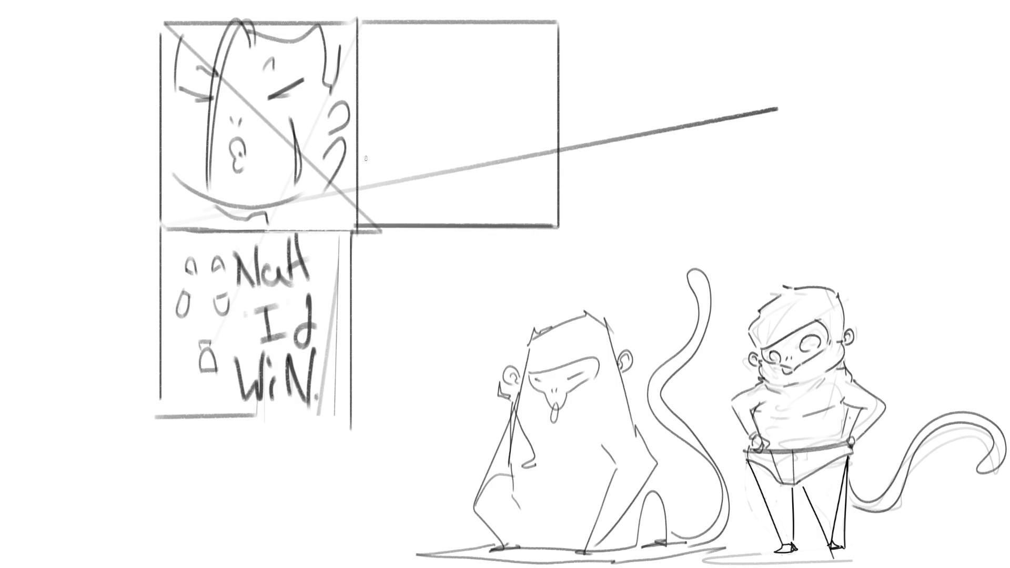
pyautogui.moveTo(362, 163); pyautogui.dragTo(558, 169)
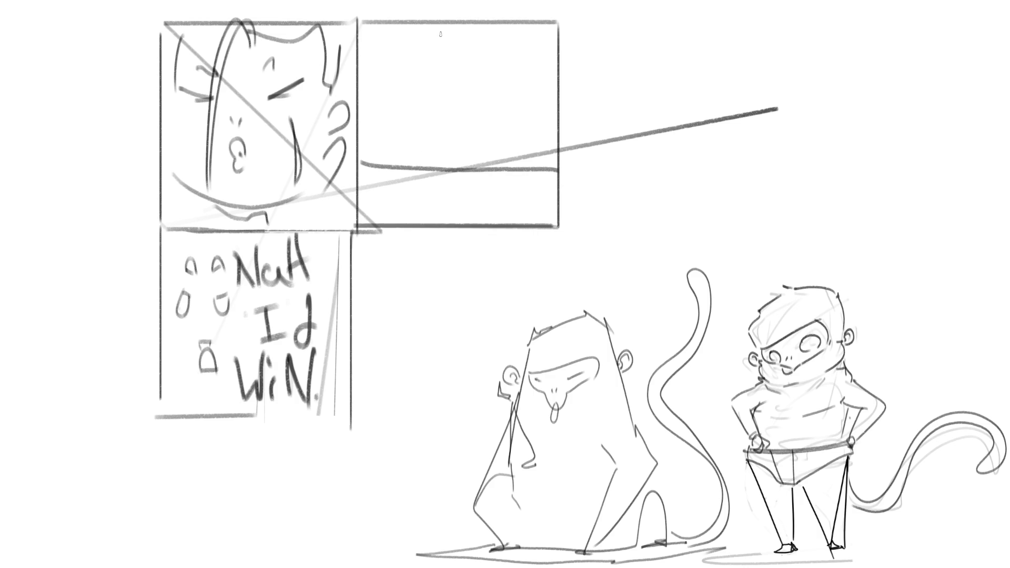
pyautogui.moveTo(440, 21)
pyautogui.mouseDown()
pyautogui.moveTo(450, 46)
pyautogui.moveTo(452, 179)
pyautogui.moveTo(459, 31)
pyautogui.moveTo(475, 13)
pyautogui.mouseUp()
pyautogui.moveTo(450, 169); pyautogui.dragTo(449, 237)
pyautogui.hotkey('ctrl', 'z')
pyautogui.moveTo(450, 170)
pyautogui.mouseDown()
pyautogui.moveTo(451, 220)
pyautogui.moveTo(427, 171)
pyautogui.moveTo(480, 171)
pyautogui.moveTo(453, 183)
pyautogui.moveTo(480, 171)
pyautogui.mouseUp()
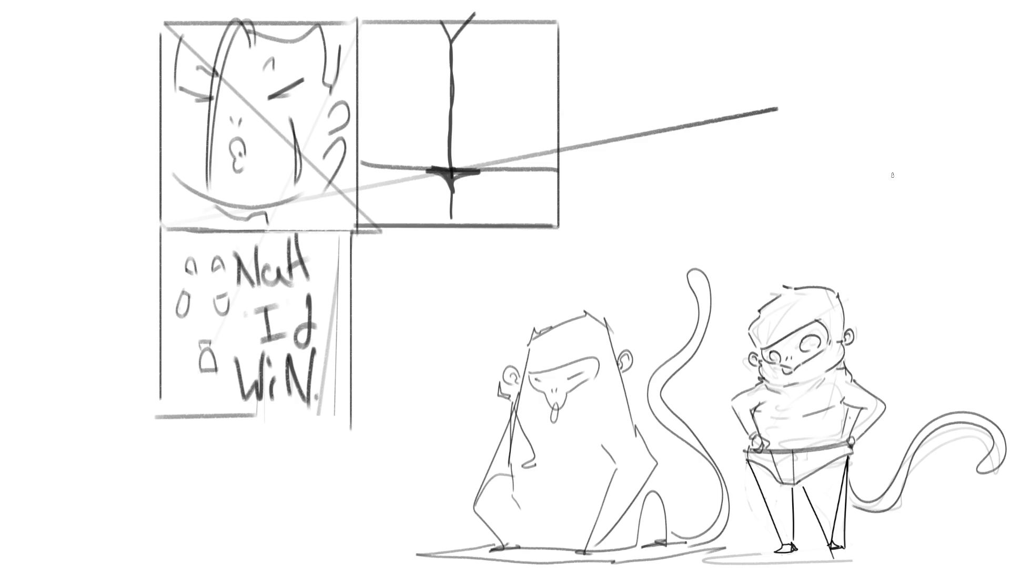
pyautogui.moveTo(556, 20)
pyautogui.mouseDown()
pyautogui.moveTo(759, 21)
pyautogui.moveTo(760, 231)
pyautogui.mouseUp()
pyautogui.moveTo(550, 226); pyautogui.dragTo(758, 226)
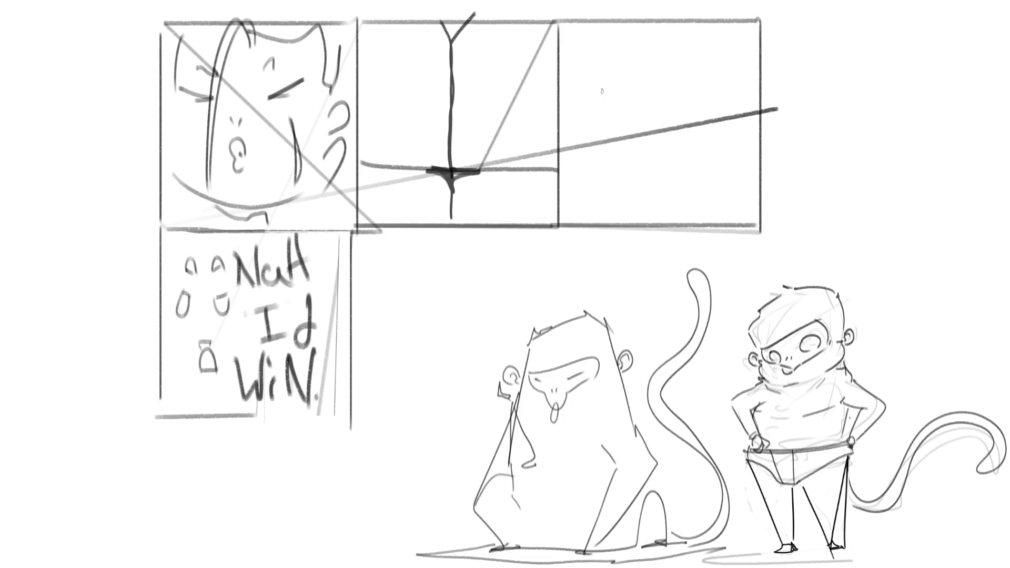
# Step: Fill the third panel with rough arcs, a long diagonal, angular strokes and a zigzag, undoing one stray C-curve
pyautogui.moveTo(562, 93)
pyautogui.mouseDown()
pyautogui.moveTo(566, 101)
pyautogui.moveTo(608, 22)
pyautogui.mouseUp()
pyautogui.moveTo(606, 123)
pyautogui.mouseDown()
pyautogui.moveTo(646, 152)
pyautogui.moveTo(574, 189)
pyautogui.moveTo(635, 153)
pyautogui.moveTo(590, 182)
pyautogui.mouseUp()
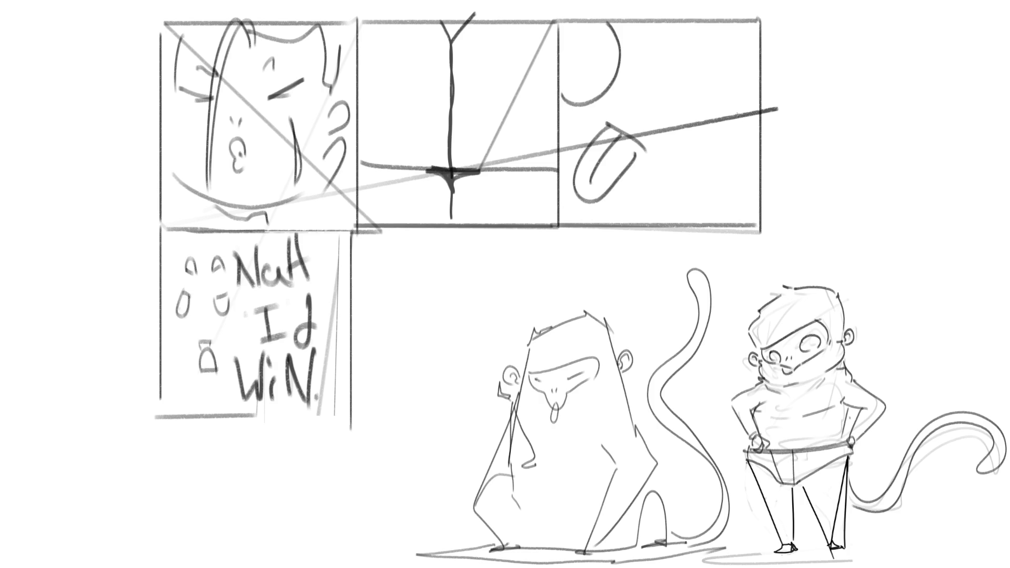
pyautogui.moveTo(732, 101)
pyautogui.mouseDown()
pyautogui.moveTo(687, 183)
pyautogui.moveTo(747, 188)
pyautogui.moveTo(751, 120)
pyautogui.moveTo(697, 187)
pyautogui.moveTo(734, 196)
pyautogui.mouseUp()
pyautogui.hotkey('ctrl', 'z')
pyautogui.moveTo(674, 25); pyautogui.dragTo(772, 102)
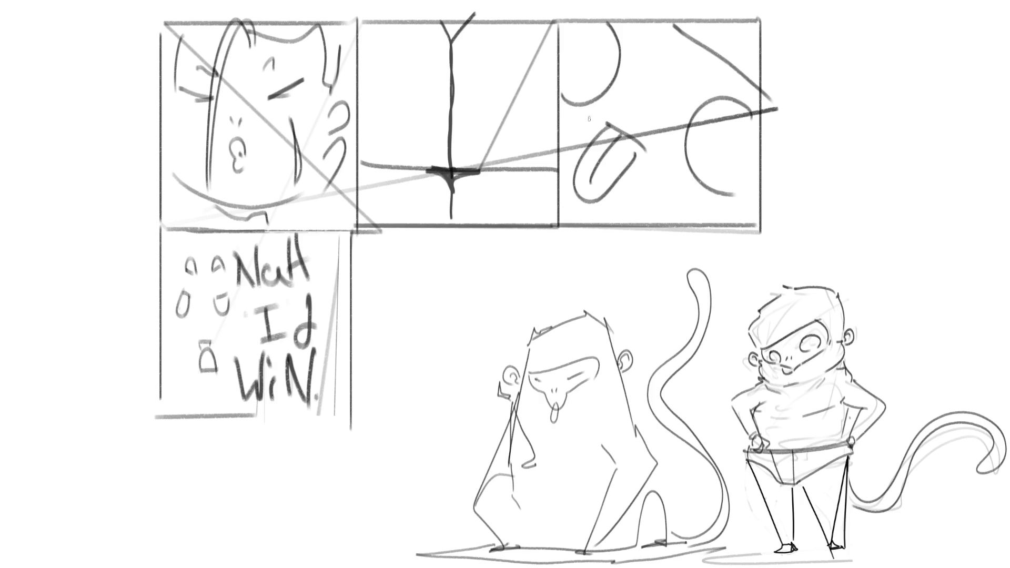
pyautogui.moveTo(560, 113)
pyautogui.mouseDown()
pyautogui.moveTo(573, 131)
pyautogui.moveTo(570, 149)
pyautogui.mouseUp()
pyautogui.moveTo(641, 115); pyautogui.dragTo(641, 123)
pyautogui.moveTo(615, 206)
pyautogui.mouseDown()
pyautogui.moveTo(627, 192)
pyautogui.moveTo(700, 220)
pyautogui.mouseUp()
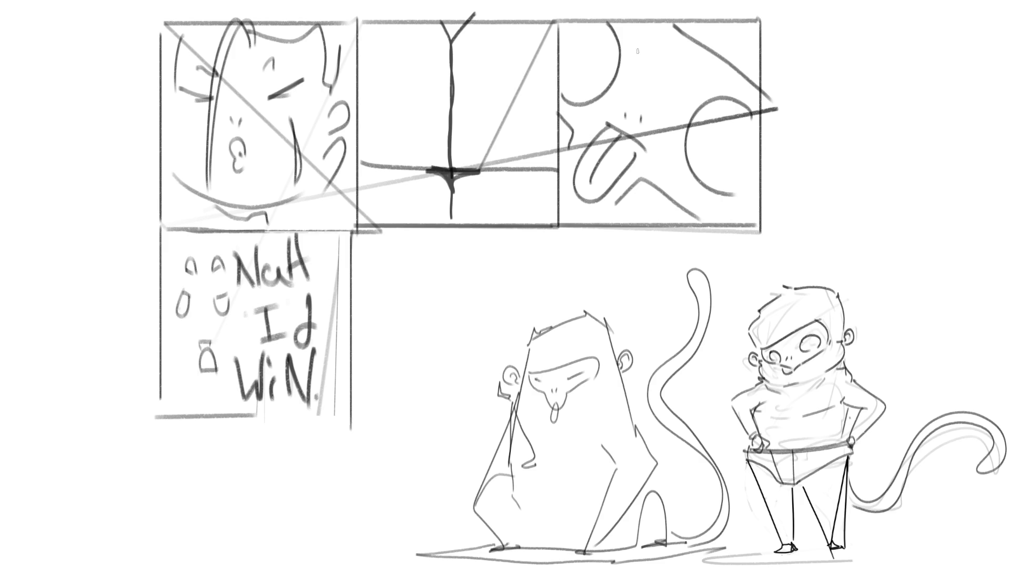
pyautogui.moveTo(631, 40)
pyautogui.mouseDown()
pyautogui.moveTo(627, 77)
pyautogui.moveTo(669, 132)
pyautogui.moveTo(702, 84)
pyautogui.moveTo(641, 38)
pyautogui.mouseUp()
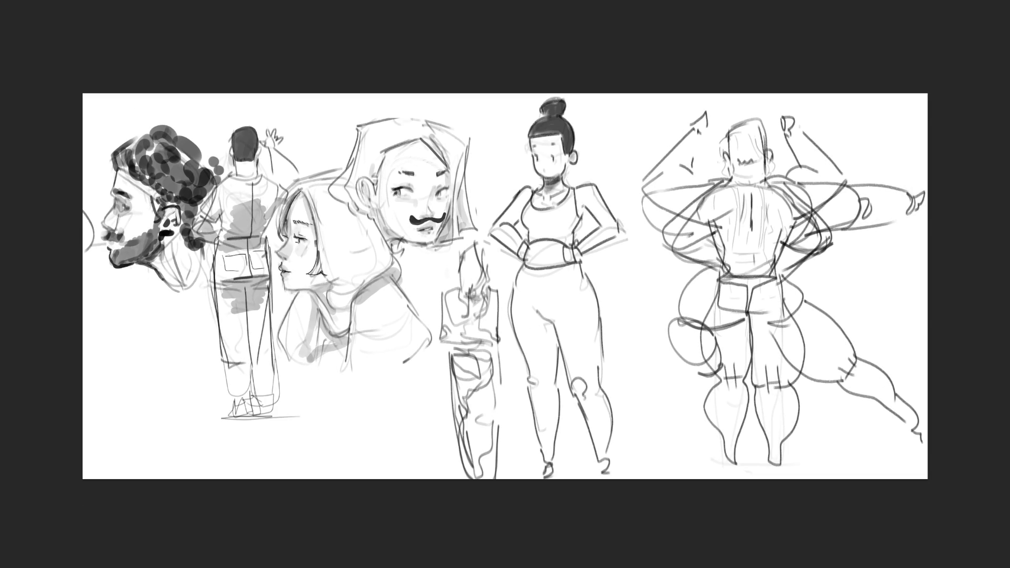
# Step: Erase the faint rough body below the hooded girl's head on the character studies page
pyautogui.moveTo(473, 281)
pyautogui.mouseDown()
pyautogui.moveTo(473, 258)
pyautogui.moveTo(451, 276)
pyautogui.moveTo(476, 437)
pyautogui.moveTo(487, 447)
pyautogui.moveTo(472, 458)
pyautogui.moveTo(478, 496)
pyautogui.moveTo(494, 482)
pyautogui.mouseUp()
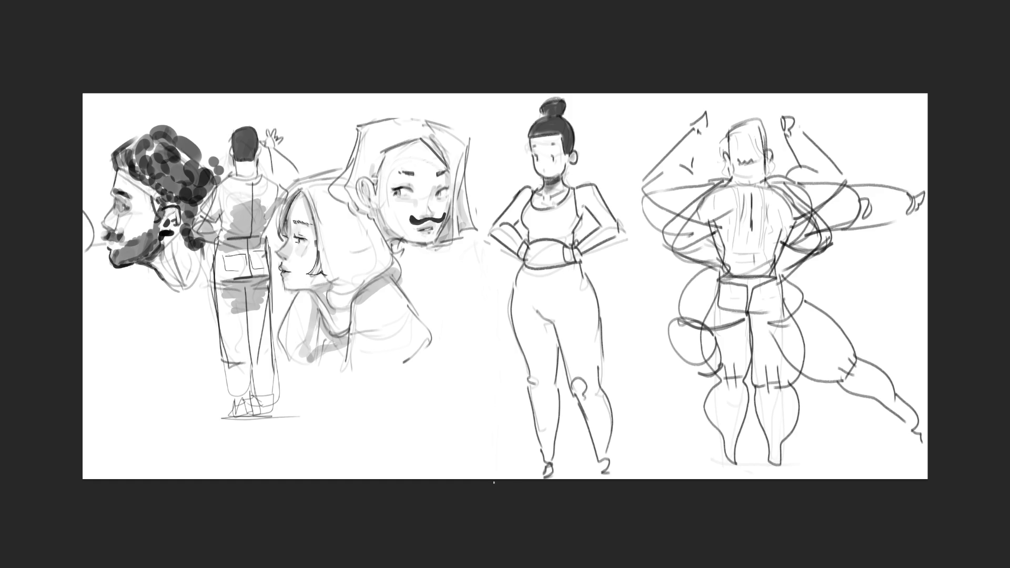
# Step: Sketch a leaning torso outline with a curved hem and legs beneath the hooded girl
pyautogui.moveTo(353, 314); pyautogui.dragTo(412, 391)
pyautogui.moveTo(436, 342)
pyautogui.mouseDown()
pyautogui.moveTo(394, 395)
pyautogui.moveTo(355, 410)
pyautogui.moveTo(398, 398)
pyautogui.mouseUp()
pyautogui.moveTo(427, 363)
pyautogui.mouseDown()
pyautogui.moveTo(407, 431)
pyautogui.moveTo(368, 480)
pyautogui.mouseUp()
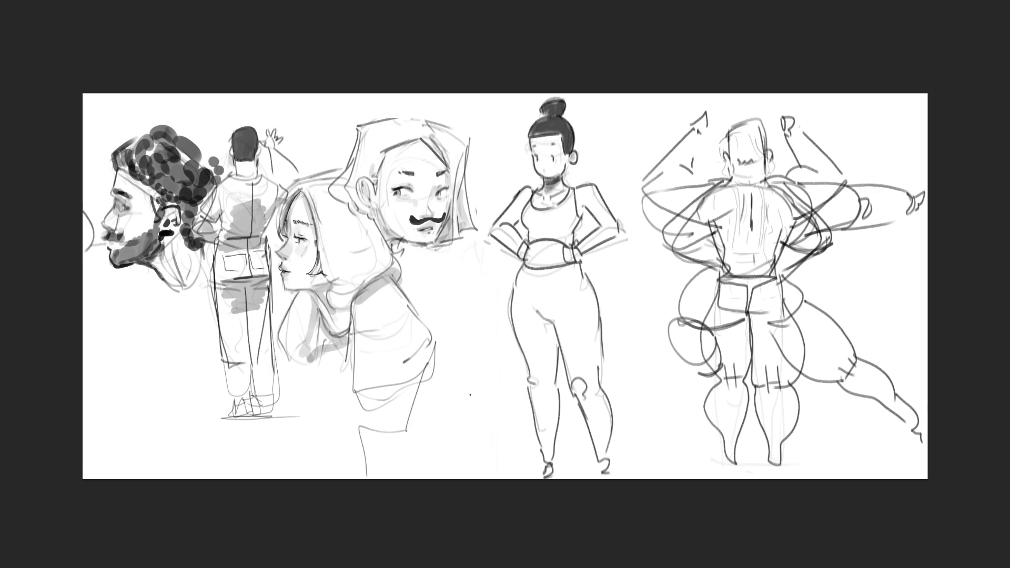
pyautogui.moveTo(412, 375); pyautogui.dragTo(403, 432)
pyautogui.moveTo(355, 389)
pyautogui.mouseDown()
pyautogui.moveTo(401, 429)
pyautogui.moveTo(376, 447)
pyautogui.moveTo(367, 479)
pyautogui.moveTo(402, 433)
pyautogui.mouseUp()
pyautogui.moveTo(402, 434); pyautogui.dragTo(399, 480)
# Step: Add loose strokes, a looping curve and an egg-shaped arc left of the legs
pyautogui.moveTo(284, 359); pyautogui.dragTo(286, 384)
pyautogui.moveTo(320, 343)
pyautogui.mouseDown()
pyautogui.moveTo(287, 378)
pyautogui.moveTo(310, 383)
pyautogui.mouseUp()
pyautogui.moveTo(309, 382)
pyautogui.mouseDown()
pyautogui.moveTo(314, 437)
pyautogui.moveTo(344, 421)
pyautogui.moveTo(358, 442)
pyautogui.mouseUp()
pyautogui.moveTo(408, 399)
pyautogui.mouseDown()
pyautogui.moveTo(421, 439)
pyautogui.moveTo(442, 437)
pyautogui.moveTo(314, 439)
pyautogui.mouseUp()
pyautogui.moveTo(314, 438); pyautogui.dragTo(300, 371)
# Step: Sketch the back and lower curves on the figure's right and a dark textured patch beneath it
pyautogui.moveTo(396, 284); pyautogui.dragTo(453, 364)
pyautogui.moveTo(457, 363)
pyautogui.mouseDown()
pyautogui.moveTo(421, 421)
pyautogui.moveTo(460, 402)
pyautogui.mouseUp()
pyautogui.moveTo(412, 448); pyautogui.dragTo(448, 427)
pyautogui.moveTo(463, 396)
pyautogui.mouseDown()
pyautogui.moveTo(451, 446)
pyautogui.moveTo(325, 458)
pyautogui.moveTo(455, 457)
pyautogui.mouseUp()
pyautogui.moveTo(456, 453); pyautogui.dragTo(460, 468)
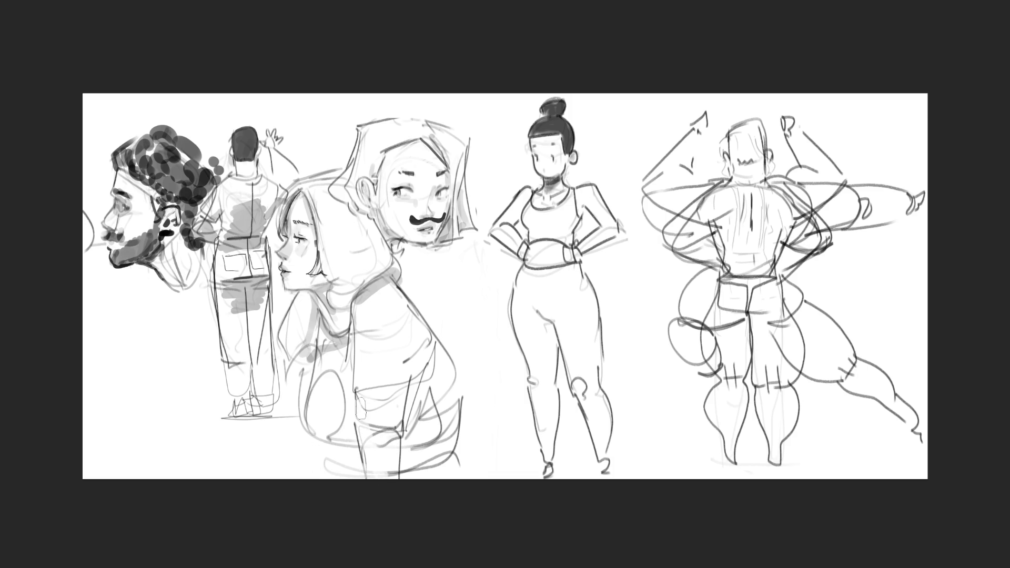
pyautogui.moveTo(341, 445); pyautogui.dragTo(382, 446)
# Step: Soften the dark patch to faint grey, then shade the figure's right side and soften the grey texture
pyautogui.moveTo(321, 445); pyautogui.dragTo(388, 448)
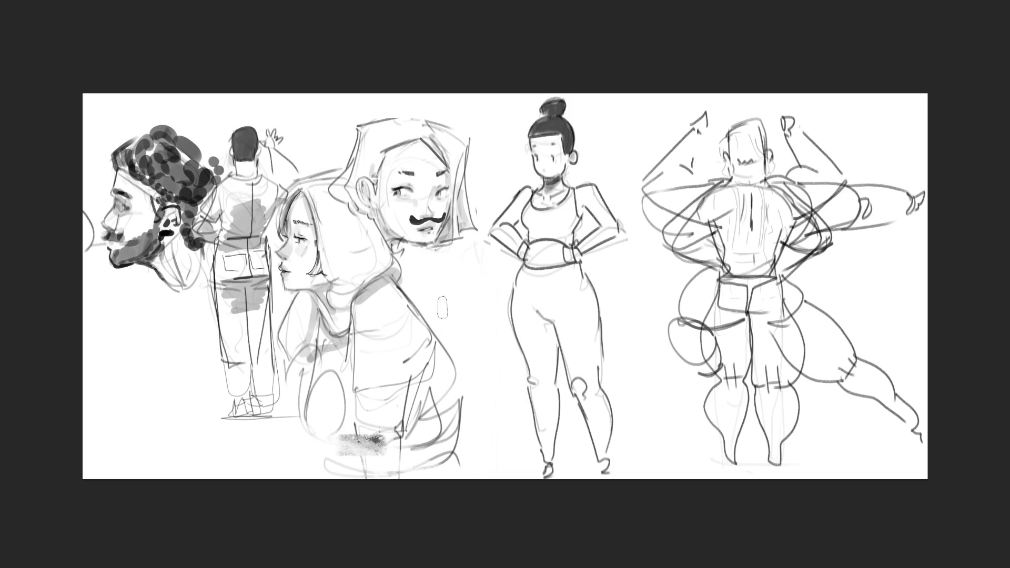
pyautogui.moveTo(453, 356); pyautogui.dragTo(441, 440)
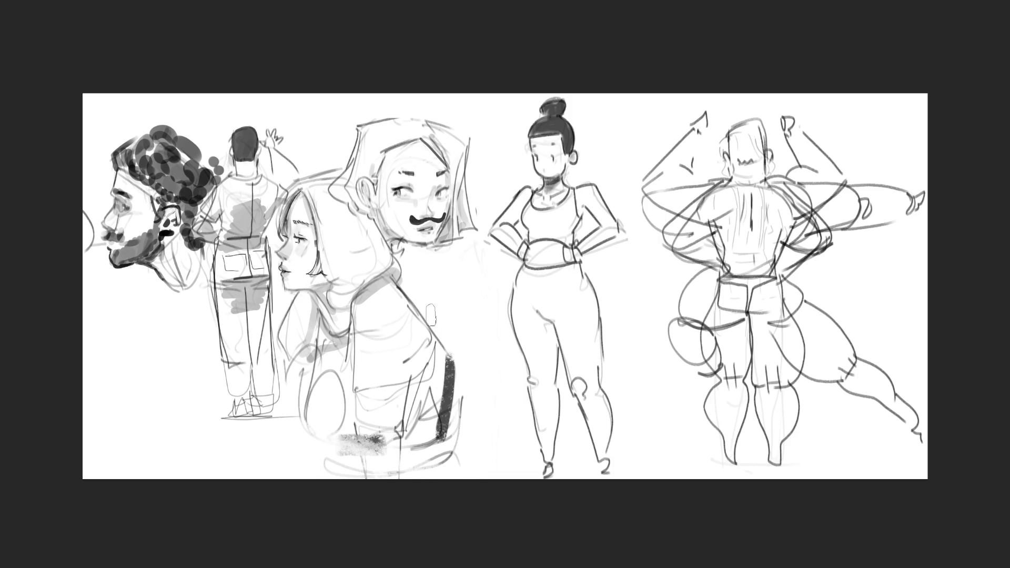
pyautogui.moveTo(431, 330); pyautogui.dragTo(462, 392)
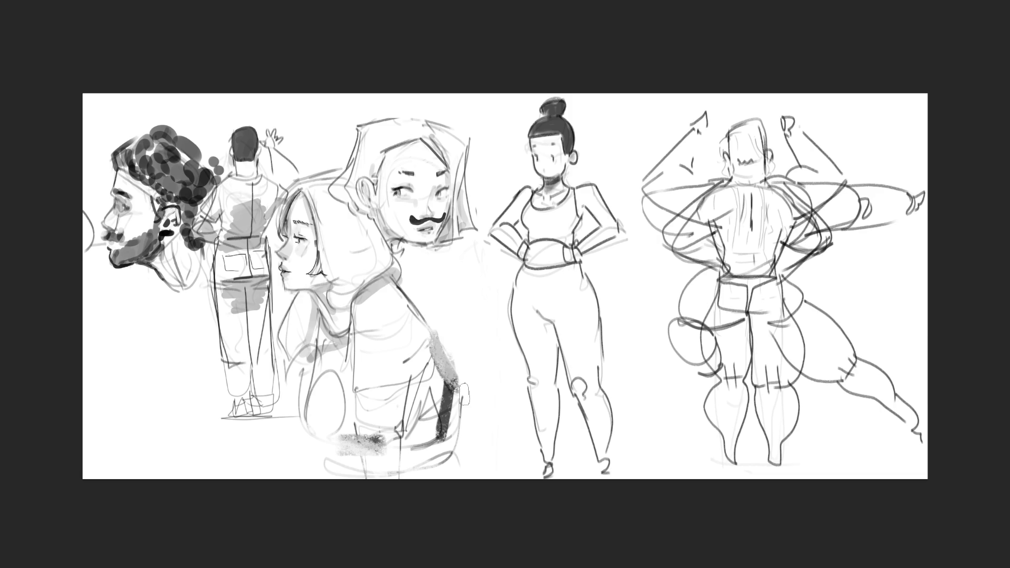
pyautogui.moveTo(446, 342); pyautogui.dragTo(452, 382)
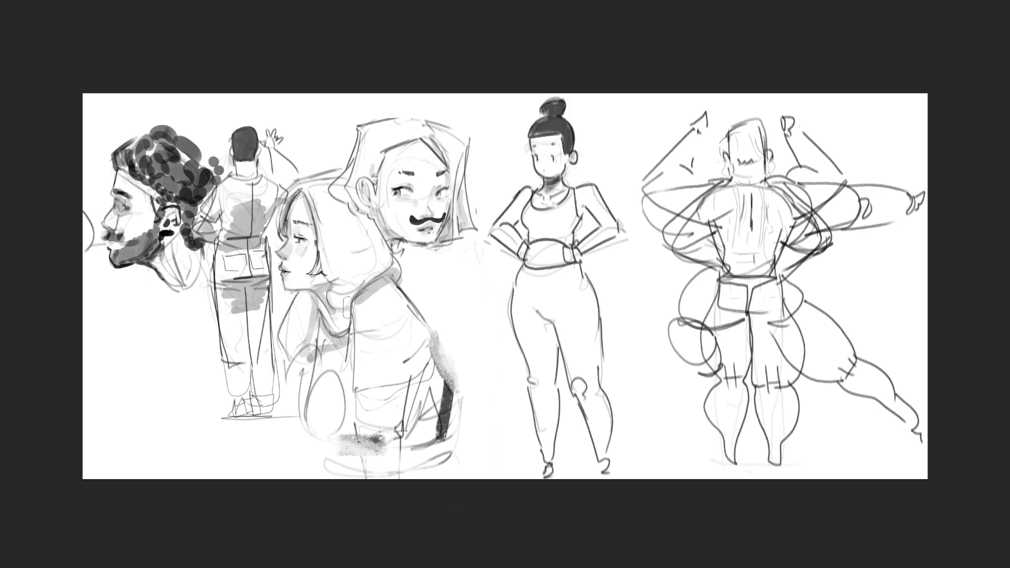
# Step: Darken and soften the shading on the figure's left side, lower left and chest
pyautogui.moveTo(318, 332)
pyautogui.mouseDown()
pyautogui.moveTo(311, 399)
pyautogui.moveTo(348, 436)
pyautogui.mouseUp()
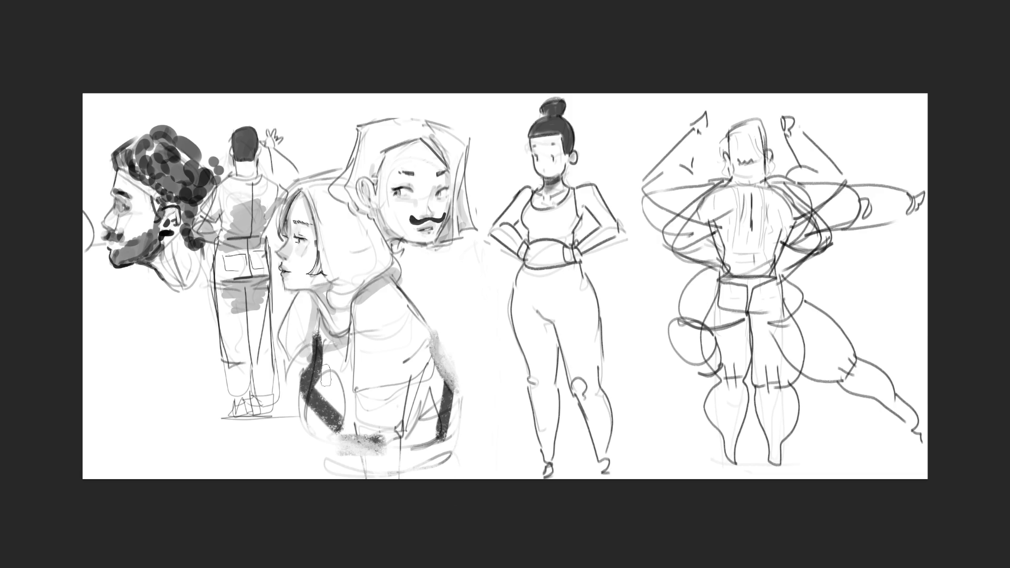
pyautogui.moveTo(332, 363)
pyautogui.mouseDown()
pyautogui.moveTo(323, 392)
pyautogui.moveTo(368, 449)
pyautogui.mouseUp()
pyautogui.moveTo(307, 392)
pyautogui.mouseDown()
pyautogui.moveTo(339, 421)
pyautogui.moveTo(316, 363)
pyautogui.moveTo(366, 433)
pyautogui.mouseUp()
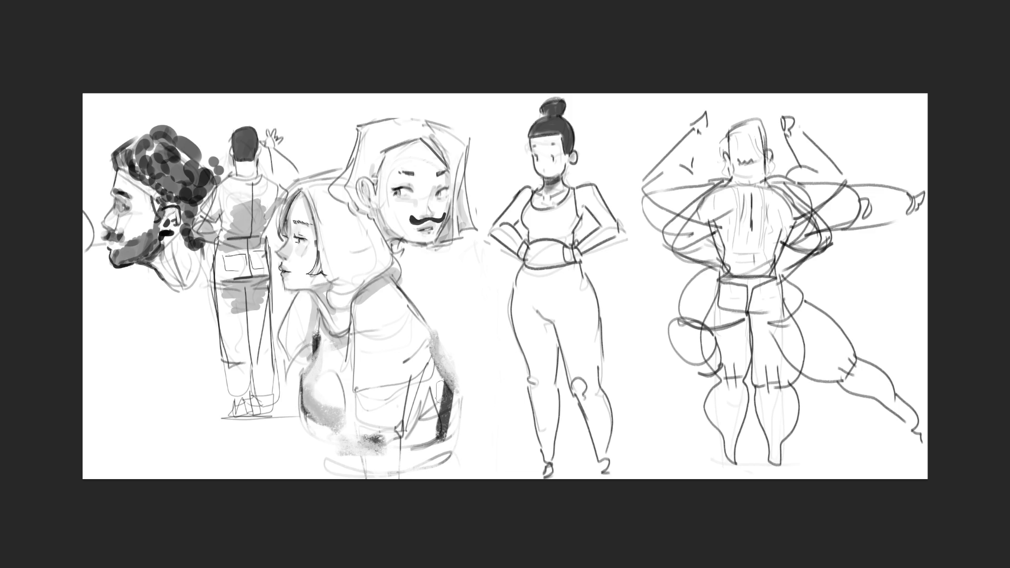
pyautogui.moveTo(326, 361)
pyautogui.mouseDown()
pyautogui.moveTo(341, 362)
pyautogui.moveTo(333, 358)
pyautogui.moveTo(324, 404)
pyautogui.moveTo(347, 433)
pyautogui.moveTo(363, 429)
pyautogui.moveTo(358, 441)
pyautogui.moveTo(326, 391)
pyautogui.mouseUp()
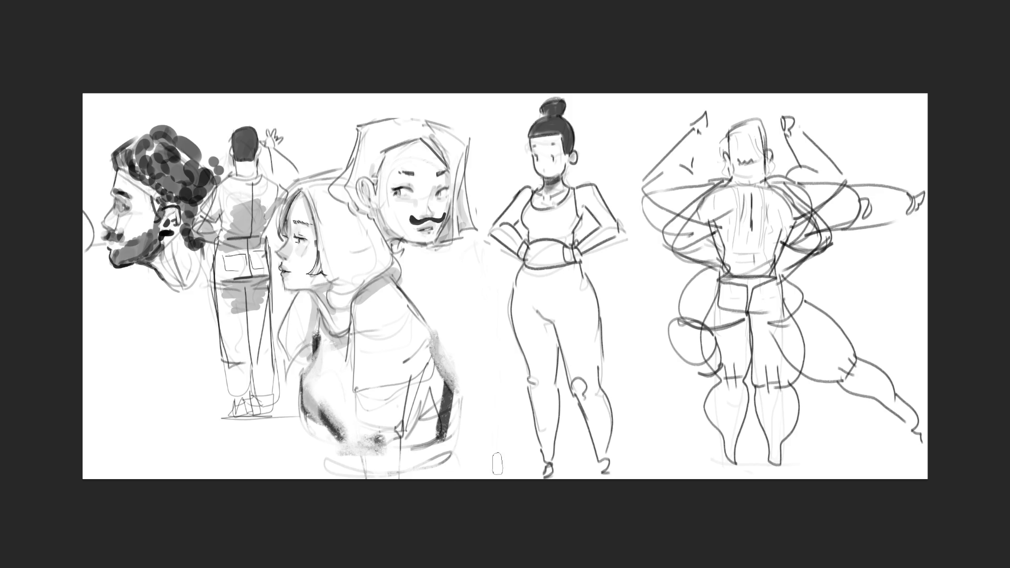
pyautogui.moveTo(312, 436)
pyautogui.mouseDown()
pyautogui.moveTo(436, 450)
pyautogui.moveTo(342, 425)
pyautogui.moveTo(393, 440)
pyautogui.mouseUp()
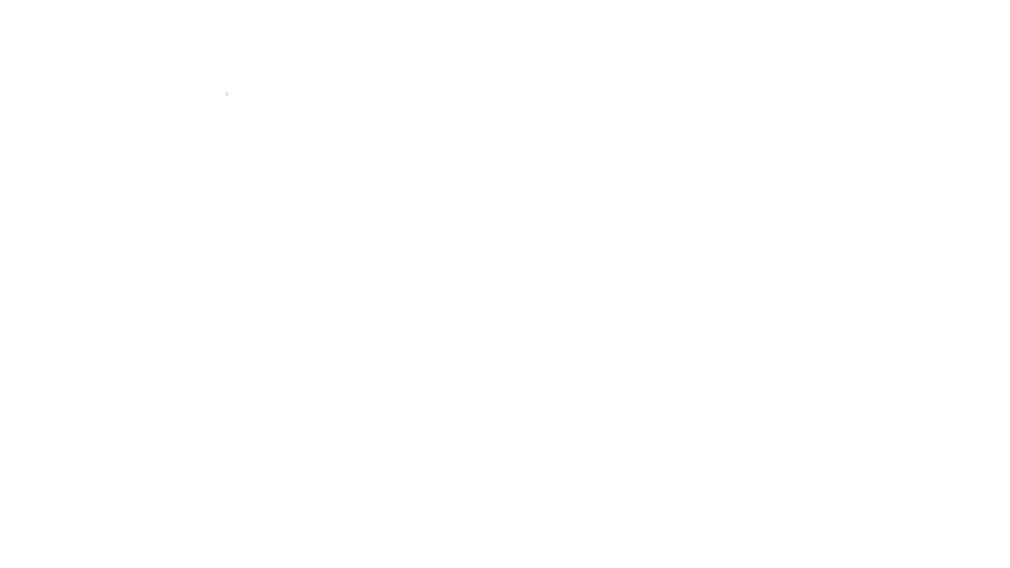
# Step: Sketch a new head's outline and hair, with thick left side, hooked fringe and right-side ear
pyautogui.moveTo(223, 48); pyautogui.dragTo(224, 90)
pyautogui.moveTo(222, 48); pyautogui.dragTo(247, 24)
pyautogui.moveTo(260, 26); pyautogui.dragTo(285, 64)
pyautogui.moveTo(225, 39)
pyautogui.mouseDown()
pyautogui.moveTo(232, 113)
pyautogui.moveTo(220, 101)
pyautogui.mouseUp()
pyautogui.moveTo(235, 35); pyautogui.dragTo(238, 130)
pyautogui.moveTo(232, 81); pyautogui.dragTo(255, 49)
pyautogui.moveTo(226, 69)
pyautogui.mouseDown()
pyautogui.moveTo(244, 27)
pyautogui.moveTo(287, 63)
pyautogui.moveTo(282, 45)
pyautogui.mouseUp()
pyautogui.moveTo(281, 12); pyautogui.dragTo(310, 103)
pyautogui.moveTo(288, 44)
pyautogui.mouseDown()
pyautogui.moveTo(319, 74)
pyautogui.moveTo(318, 54)
pyautogui.mouseUp()
pyautogui.moveTo(295, 15); pyautogui.dragTo(319, 87)
# Step: Draw the face's eyes, brow, jaw and cheek, plus the neck, long hair and shoulder collar
pyautogui.moveTo(238, 97)
pyautogui.mouseDown()
pyautogui.moveTo(292, 84)
pyautogui.moveTo(269, 58)
pyautogui.mouseUp()
pyautogui.moveTo(266, 127); pyautogui.dragTo(291, 140)
pyautogui.moveTo(319, 91); pyautogui.dragTo(311, 116)
pyautogui.moveTo(312, 114); pyautogui.dragTo(296, 165)
pyautogui.moveTo(321, 80)
pyautogui.mouseDown()
pyautogui.moveTo(317, 70)
pyautogui.moveTo(314, 184)
pyautogui.mouseUp()
pyautogui.moveTo(274, 152); pyautogui.dragTo(283, 175)
pyautogui.moveTo(311, 171)
pyautogui.mouseDown()
pyautogui.moveTo(261, 182)
pyautogui.moveTo(227, 157)
pyautogui.moveTo(242, 172)
pyautogui.moveTo(352, 160)
pyautogui.moveTo(375, 209)
pyautogui.mouseUp()
# Step: Draw the body's long left side, a horizontal guide line, both chest curves and a vertical torso line
pyautogui.moveTo(204, 155)
pyautogui.mouseDown()
pyautogui.moveTo(214, 294)
pyautogui.moveTo(179, 479)
pyautogui.moveTo(235, 274)
pyautogui.mouseUp()
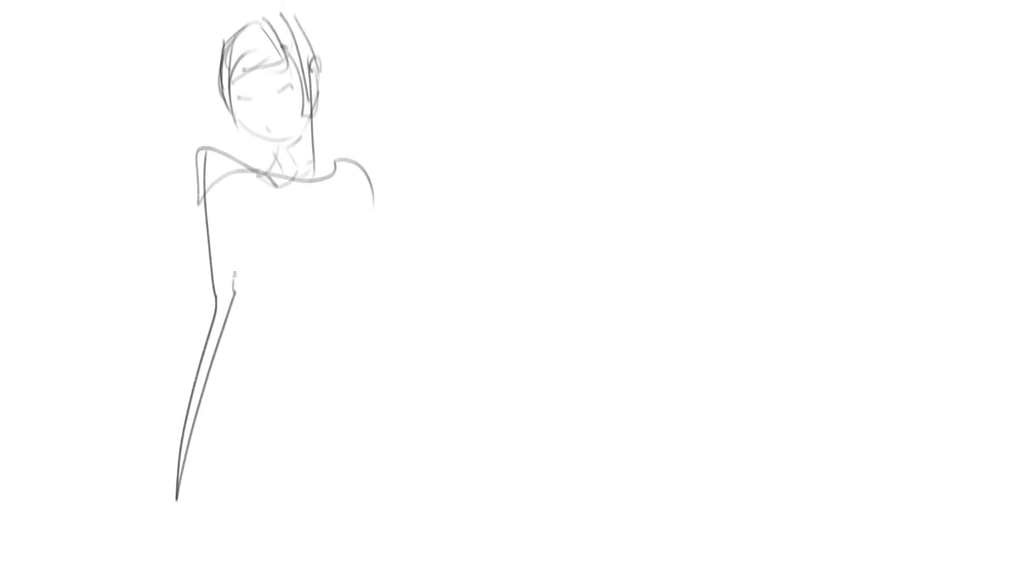
pyautogui.moveTo(160, 263); pyautogui.dragTo(446, 277)
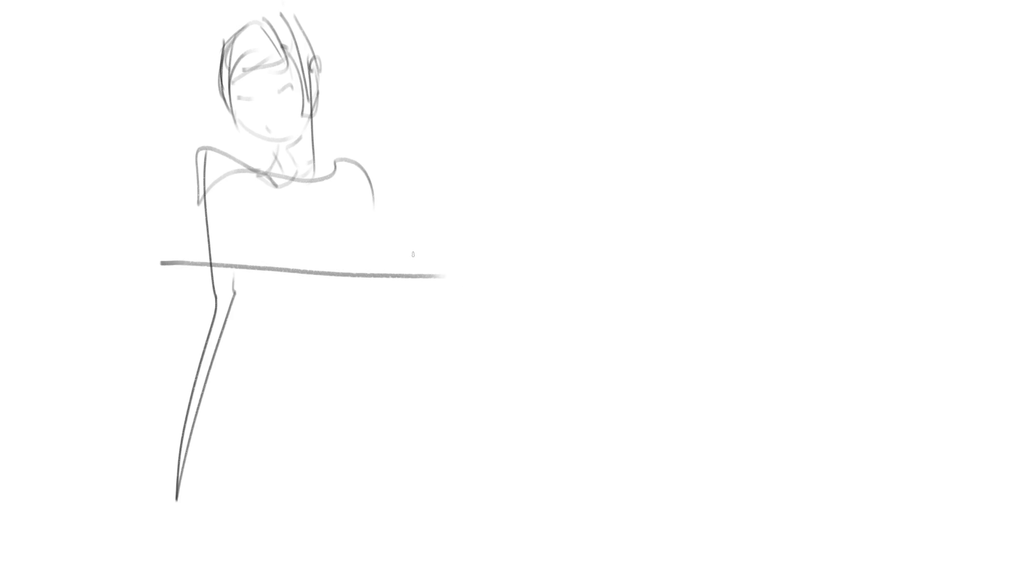
pyautogui.moveTo(248, 213)
pyautogui.mouseDown()
pyautogui.moveTo(208, 261)
pyautogui.moveTo(348, 268)
pyautogui.mouseUp()
pyautogui.moveTo(344, 215)
pyautogui.mouseDown()
pyautogui.moveTo(400, 256)
pyautogui.moveTo(358, 275)
pyautogui.mouseUp()
pyautogui.moveTo(298, 179)
pyautogui.mouseDown()
pyautogui.moveTo(304, 368)
pyautogui.moveTo(330, 368)
pyautogui.mouseUp()
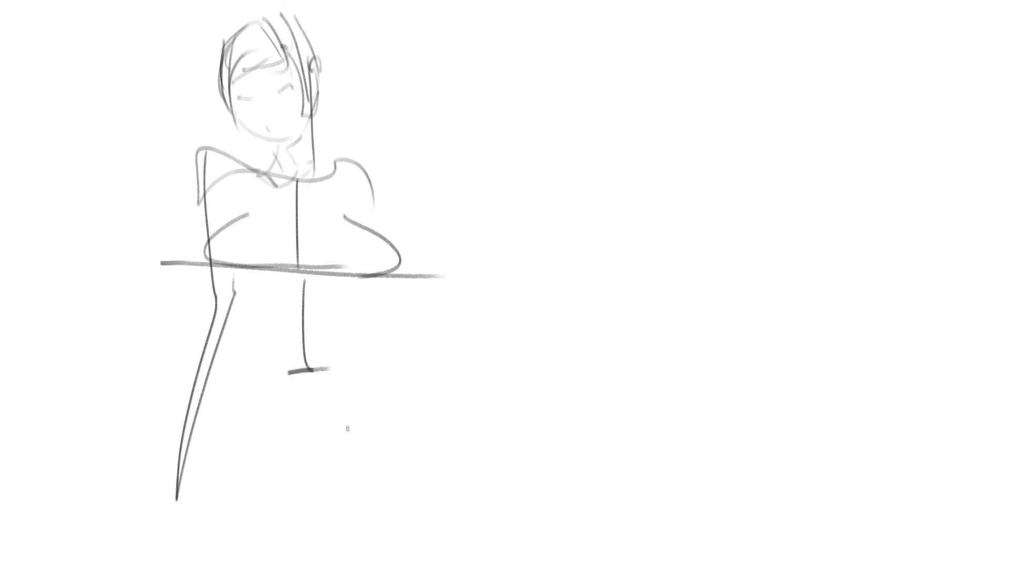
# Step: Add the pelvis line, right waist, right arm, crotch, inner leg, left leg and right hip curve
pyautogui.moveTo(199, 424)
pyautogui.mouseDown()
pyautogui.moveTo(302, 478)
pyautogui.moveTo(346, 459)
pyautogui.mouseUp()
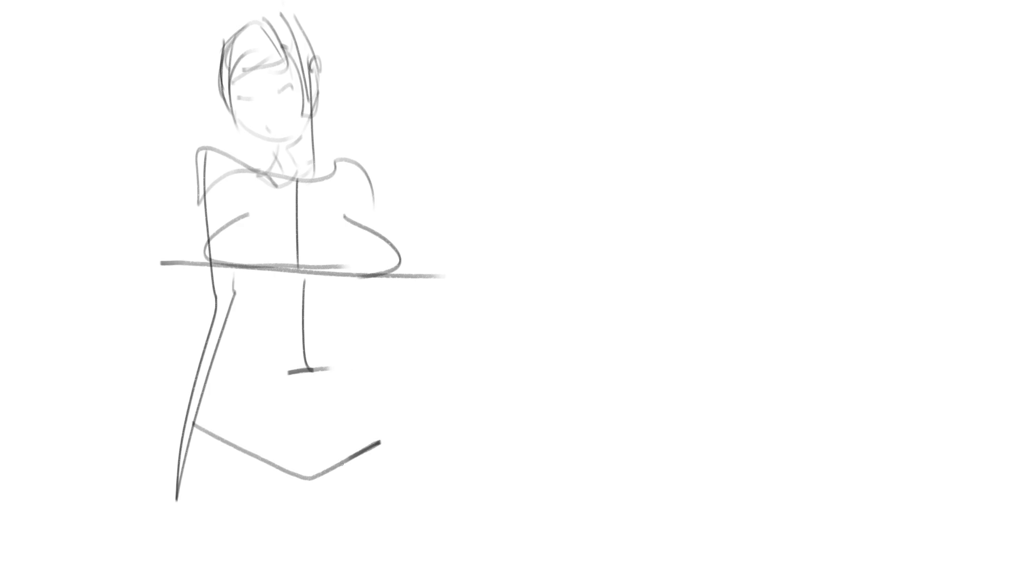
pyautogui.moveTo(367, 283); pyautogui.dragTo(399, 429)
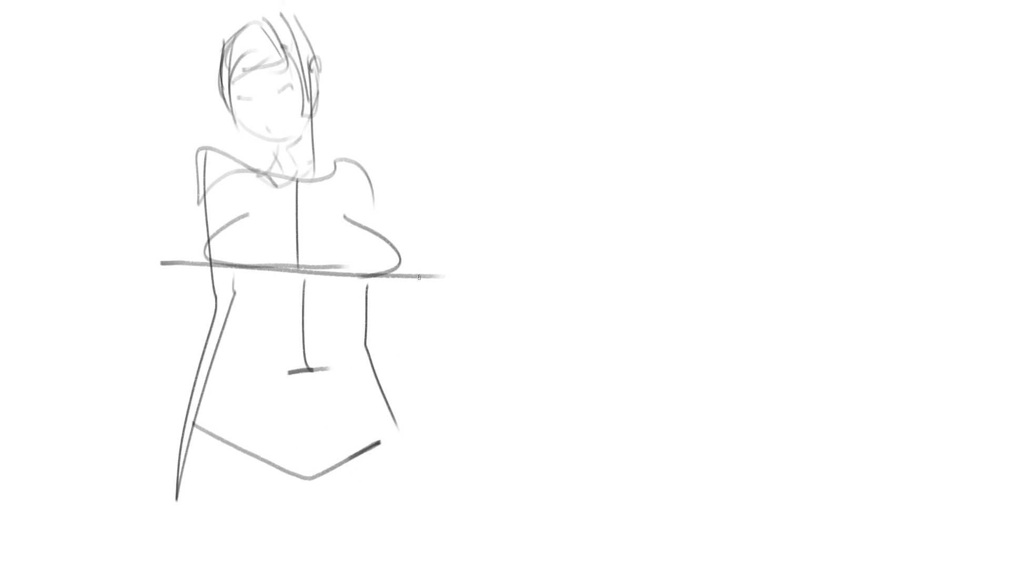
pyautogui.moveTo(376, 181); pyautogui.dragTo(378, 235)
pyautogui.moveTo(395, 281); pyautogui.dragTo(391, 335)
pyautogui.moveTo(390, 297); pyautogui.dragTo(418, 507)
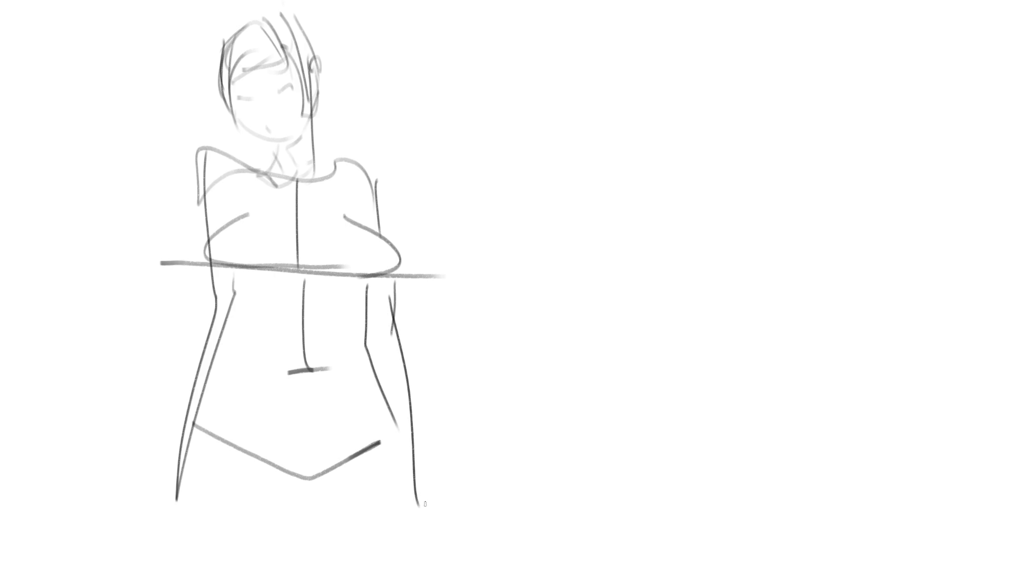
pyautogui.moveTo(260, 467); pyautogui.dragTo(323, 475)
pyautogui.moveTo(330, 470)
pyautogui.mouseDown()
pyautogui.moveTo(298, 481)
pyautogui.moveTo(317, 567)
pyautogui.mouseUp()
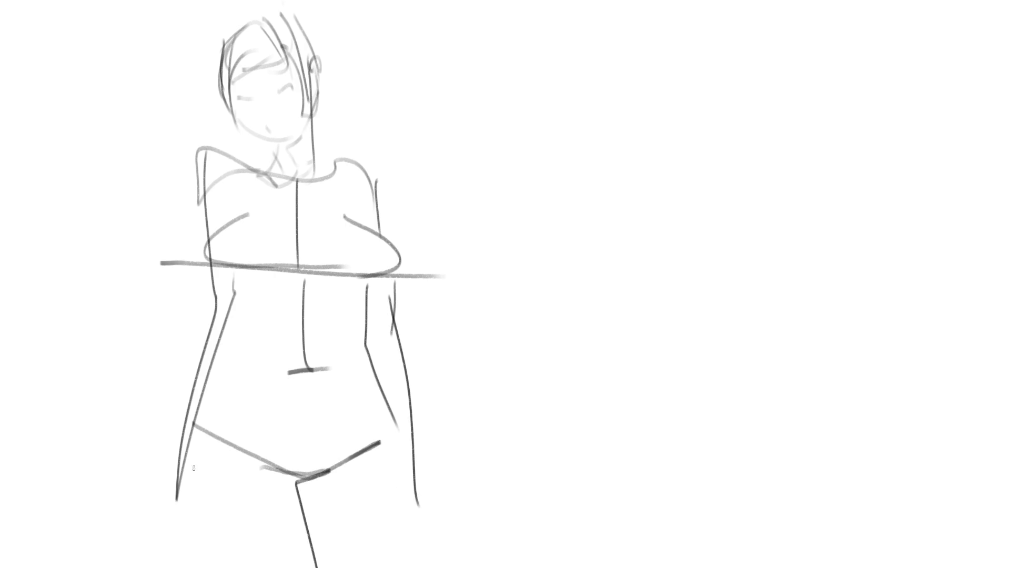
pyautogui.moveTo(192, 423)
pyautogui.mouseDown()
pyautogui.moveTo(187, 527)
pyautogui.moveTo(216, 567)
pyautogui.mouseUp()
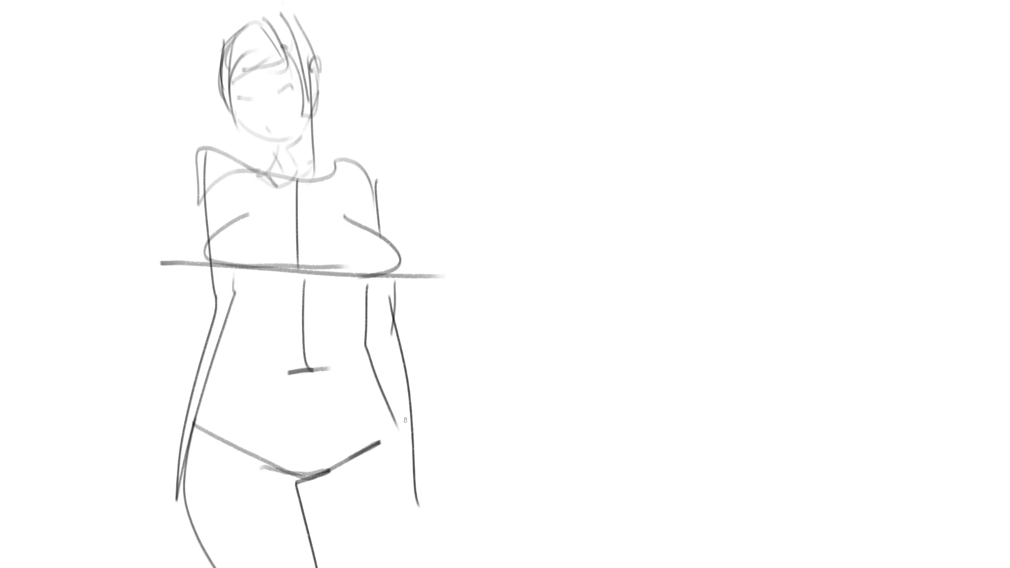
pyautogui.moveTo(378, 395); pyautogui.dragTo(408, 551)
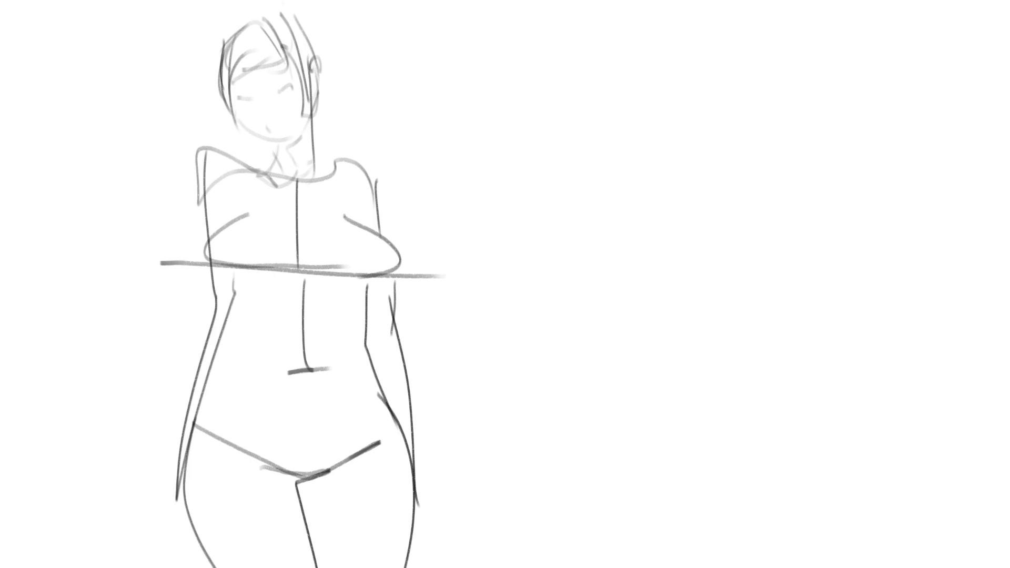
# Step: Draw a closed egg-shaped head oval in the blank space right of the standing figure
pyautogui.moveTo(528, 73); pyautogui.dragTo(549, 139)
pyautogui.moveTo(526, 68)
pyautogui.mouseDown()
pyautogui.moveTo(544, 36)
pyautogui.moveTo(600, 68)
pyautogui.moveTo(608, 107)
pyautogui.moveTo(591, 139)
pyautogui.mouseUp()
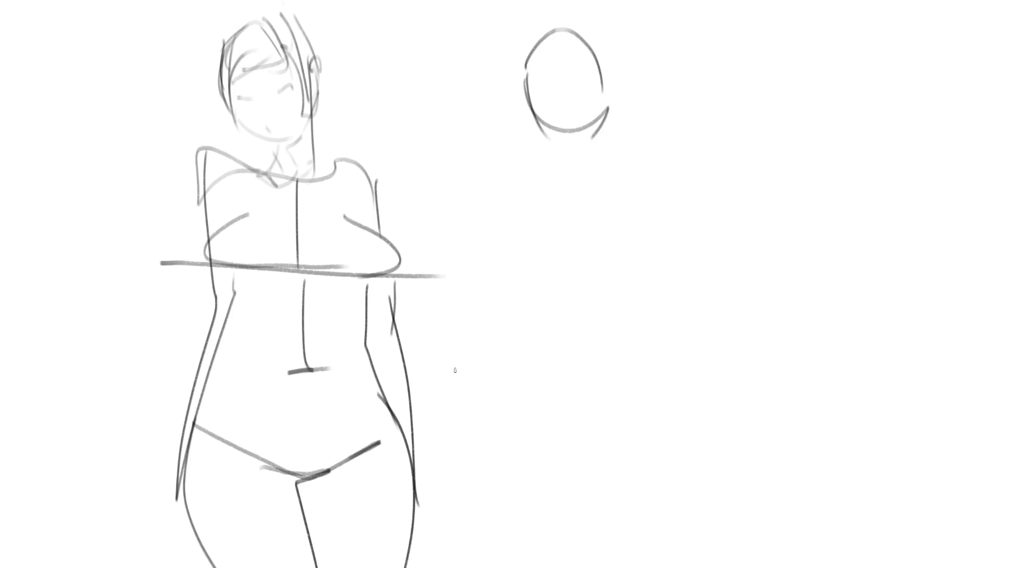
# Step: Fade the first figure's lines to faint guides with a large soft eraser
pyautogui.press('e')
pyautogui.moveTo(486, 396)
pyautogui.mouseDown()
pyautogui.moveTo(169, 372)
pyautogui.moveTo(254, 421)
pyautogui.moveTo(203, 78)
pyautogui.moveTo(262, 136)
pyautogui.moveTo(379, 288)
pyautogui.mouseUp()
pyautogui.press('e')
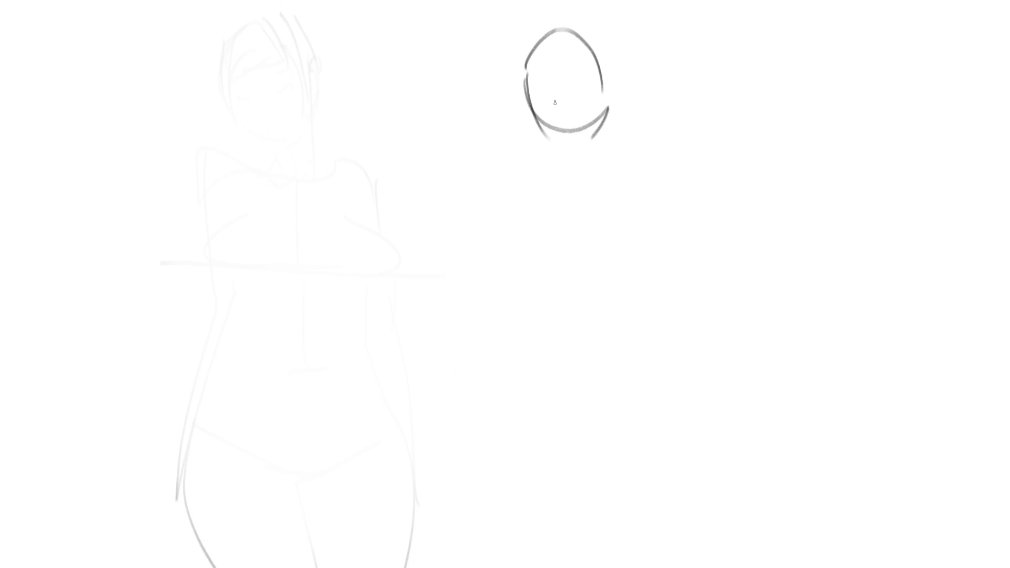
# Step: Sketch the new head's hair strands, bangs, cheek, ear and chin line
pyautogui.moveTo(515, 46)
pyautogui.mouseDown()
pyautogui.moveTo(524, 111)
pyautogui.moveTo(565, 109)
pyautogui.mouseUp()
pyautogui.moveTo(581, 83); pyautogui.dragTo(588, 107)
pyautogui.moveTo(596, 42)
pyautogui.mouseDown()
pyautogui.moveTo(612, 138)
pyautogui.moveTo(604, 206)
pyautogui.mouseUp()
pyautogui.moveTo(574, 111); pyautogui.dragTo(584, 118)
pyautogui.moveTo(542, 111); pyautogui.dragTo(550, 115)
pyautogui.moveTo(613, 104); pyautogui.dragTo(625, 108)
pyautogui.moveTo(528, 41); pyautogui.dragTo(547, 20)
pyautogui.moveTo(592, 17); pyautogui.dragTo(607, 51)
pyautogui.moveTo(559, 157); pyautogui.dragTo(595, 147)
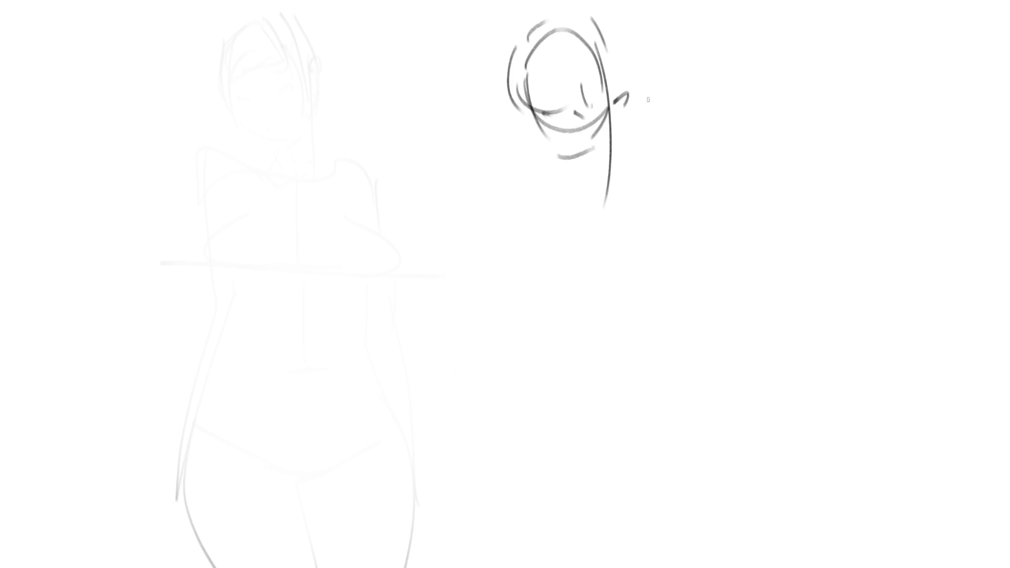
# Step: Rough in the second figure's shoulders, long hair curve, torso and sweeping arm and body gesture lines
pyautogui.moveTo(613, 105); pyautogui.dragTo(498, 228)
pyautogui.moveTo(487, 191)
pyautogui.mouseDown()
pyautogui.moveTo(490, 176)
pyautogui.moveTo(598, 212)
pyautogui.mouseUp()
pyautogui.moveTo(609, 102)
pyautogui.mouseDown()
pyautogui.moveTo(605, 279)
pyautogui.moveTo(615, 271)
pyautogui.mouseUp()
pyautogui.moveTo(626, 144); pyautogui.dragTo(745, 371)
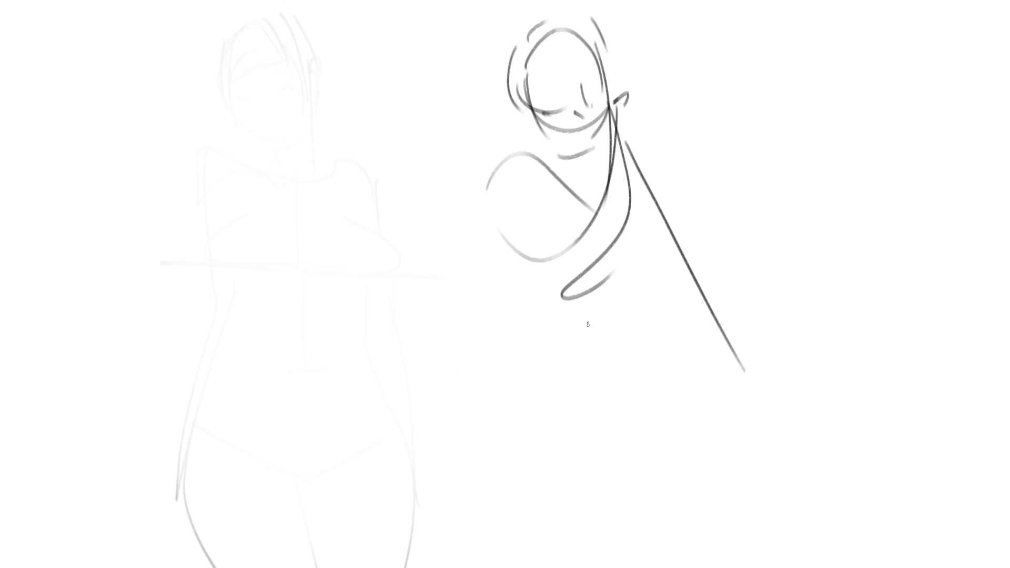
pyautogui.moveTo(521, 143)
pyautogui.mouseDown()
pyautogui.moveTo(476, 369)
pyautogui.moveTo(410, 316)
pyautogui.mouseUp()
pyautogui.moveTo(311, 272)
pyautogui.mouseDown()
pyautogui.moveTo(579, 356)
pyautogui.moveTo(713, 419)
pyautogui.mouseUp()
pyautogui.moveTo(334, 284)
pyautogui.mouseDown()
pyautogui.moveTo(639, 358)
pyautogui.moveTo(668, 383)
pyautogui.mouseUp()
pyautogui.moveTo(395, 340); pyautogui.dragTo(535, 424)
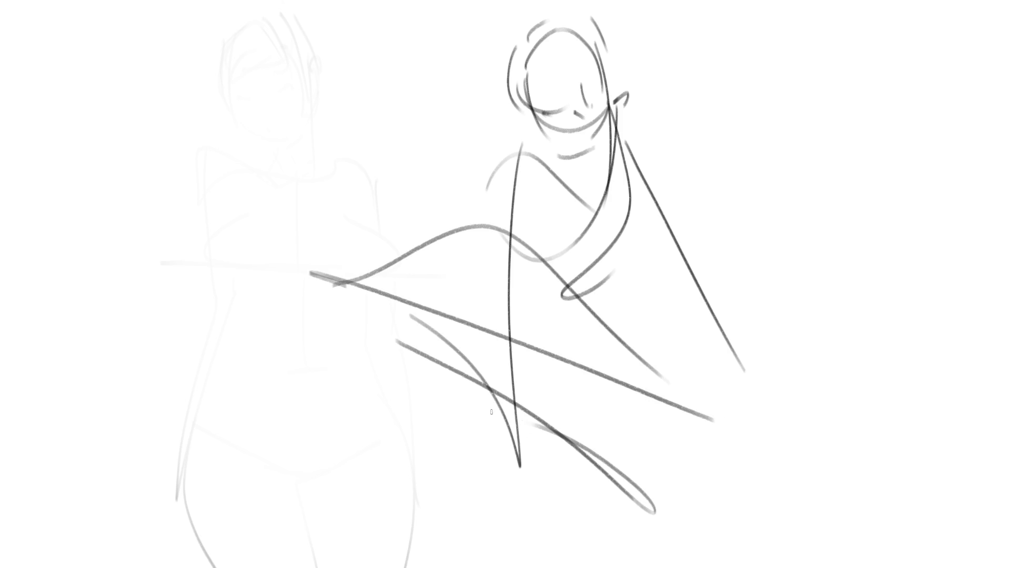
pyautogui.moveTo(473, 409); pyautogui.dragTo(629, 359)
pyautogui.moveTo(610, 152)
pyautogui.mouseDown()
pyautogui.moveTo(727, 368)
pyautogui.moveTo(489, 342)
pyautogui.mouseUp()
pyautogui.moveTo(350, 335)
pyautogui.mouseDown()
pyautogui.moveTo(564, 366)
pyautogui.moveTo(713, 407)
pyautogui.mouseUp()
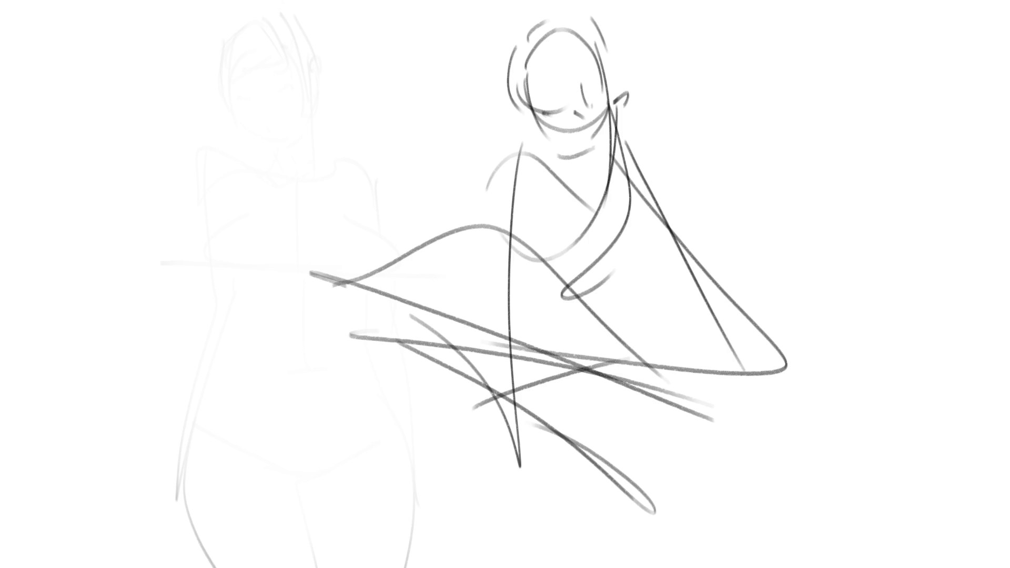
# Step: Start a third head at the upper right with a jaw line and small marks
pyautogui.moveTo(743, 107)
pyautogui.mouseDown()
pyautogui.moveTo(771, 76)
pyautogui.moveTo(792, 137)
pyautogui.mouseUp()
pyautogui.moveTo(758, 84); pyautogui.dragTo(758, 153)
pyautogui.moveTo(835, 65); pyautogui.dragTo(842, 116)
pyautogui.moveTo(763, 140); pyautogui.dragTo(769, 147)
pyautogui.moveTo(753, 159); pyautogui.dragTo(827, 115)
pyautogui.moveTo(862, 105); pyautogui.dragTo(871, 98)
pyautogui.moveTo(860, 84); pyautogui.dragTo(855, 125)
pyautogui.moveTo(785, 156)
pyautogui.mouseDown()
pyautogui.moveTo(796, 149)
pyautogui.moveTo(787, 168)
pyautogui.moveTo(796, 163)
pyautogui.mouseUp()
# Step: Shape the third head's chin, face details, earring, hair, skull and decorative squiggles
pyautogui.moveTo(785, 169)
pyautogui.mouseDown()
pyautogui.moveTo(778, 178)
pyautogui.moveTo(833, 169)
pyautogui.mouseUp()
pyautogui.moveTo(815, 127); pyautogui.dragTo(819, 140)
pyautogui.moveTo(821, 131); pyautogui.dragTo(830, 156)
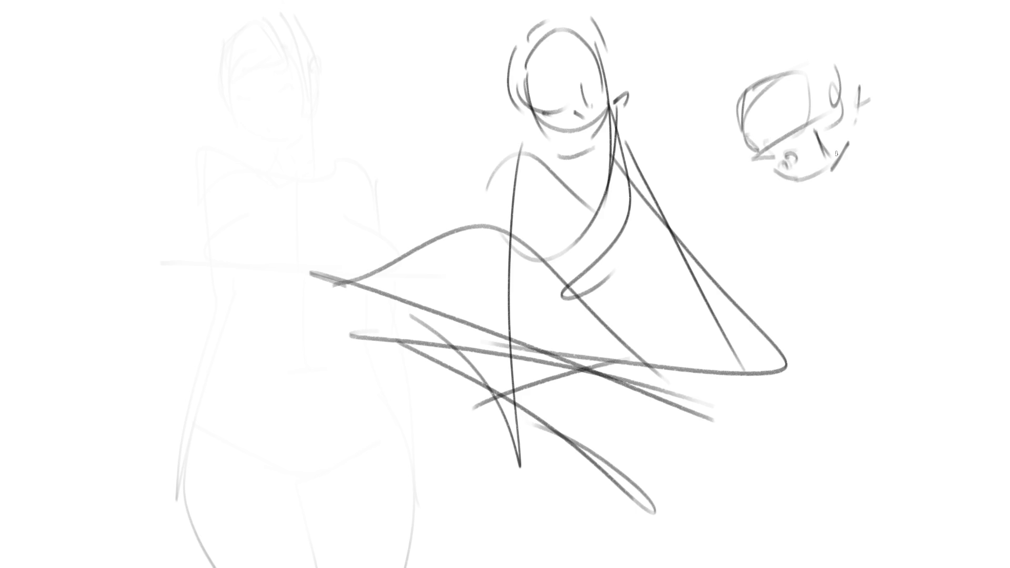
pyautogui.moveTo(839, 92); pyautogui.dragTo(829, 111)
pyautogui.moveTo(742, 138)
pyautogui.mouseDown()
pyautogui.moveTo(761, 152)
pyautogui.moveTo(791, 132)
pyautogui.mouseUp()
pyautogui.moveTo(774, 68)
pyautogui.mouseDown()
pyautogui.moveTo(688, 147)
pyautogui.moveTo(758, 50)
pyautogui.moveTo(731, 81)
pyautogui.moveTo(796, 40)
pyautogui.moveTo(787, 90)
pyautogui.moveTo(794, 35)
pyautogui.moveTo(832, 45)
pyautogui.mouseUp()
pyautogui.moveTo(796, 25)
pyautogui.mouseDown()
pyautogui.moveTo(895, 108)
pyautogui.moveTo(908, 101)
pyautogui.moveTo(918, 111)
pyautogui.moveTo(984, 81)
pyautogui.moveTo(971, 95)
pyautogui.mouseUp()
pyautogui.moveTo(879, 89); pyautogui.dragTo(889, 113)
pyautogui.moveTo(726, 146)
pyautogui.mouseDown()
pyautogui.moveTo(712, 157)
pyautogui.moveTo(734, 164)
pyautogui.mouseUp()
# Step: Draw the third figure's open mouth, tongue, extended jaw and neck
pyautogui.moveTo(848, 147); pyautogui.dragTo(840, 198)
pyautogui.moveTo(838, 199)
pyautogui.mouseDown()
pyautogui.moveTo(807, 195)
pyautogui.moveTo(816, 179)
pyautogui.moveTo(839, 187)
pyautogui.moveTo(836, 204)
pyautogui.mouseUp()
pyautogui.moveTo(808, 181)
pyautogui.mouseDown()
pyautogui.moveTo(808, 211)
pyautogui.moveTo(824, 204)
pyautogui.mouseUp()
pyautogui.moveTo(827, 192)
pyautogui.mouseDown()
pyautogui.moveTo(830, 217)
pyautogui.moveTo(770, 215)
pyautogui.moveTo(838, 247)
pyautogui.mouseUp()
pyautogui.moveTo(793, 193); pyautogui.dragTo(753, 292)
pyautogui.moveTo(839, 216)
pyautogui.mouseDown()
pyautogui.moveTo(855, 258)
pyautogui.moveTo(818, 288)
pyautogui.mouseUp()
pyautogui.moveTo(816, 289); pyautogui.dragTo(832, 369)
pyautogui.moveTo(766, 286); pyautogui.dragTo(761, 435)
# Step: Rough in the third figure's torso, arm, lower body and feet
pyautogui.moveTo(763, 431)
pyautogui.mouseDown()
pyautogui.moveTo(831, 361)
pyautogui.moveTo(815, 381)
pyautogui.mouseUp()
pyautogui.moveTo(758, 303)
pyautogui.mouseDown()
pyautogui.moveTo(645, 496)
pyautogui.moveTo(776, 396)
pyautogui.mouseUp()
pyautogui.moveTo(834, 363)
pyautogui.mouseDown()
pyautogui.moveTo(849, 405)
pyautogui.moveTo(630, 550)
pyautogui.mouseUp()
pyautogui.moveTo(693, 486); pyautogui.dragTo(597, 554)
pyautogui.moveTo(611, 526)
pyautogui.mouseDown()
pyautogui.moveTo(650, 551)
pyautogui.moveTo(688, 516)
pyautogui.mouseUp()
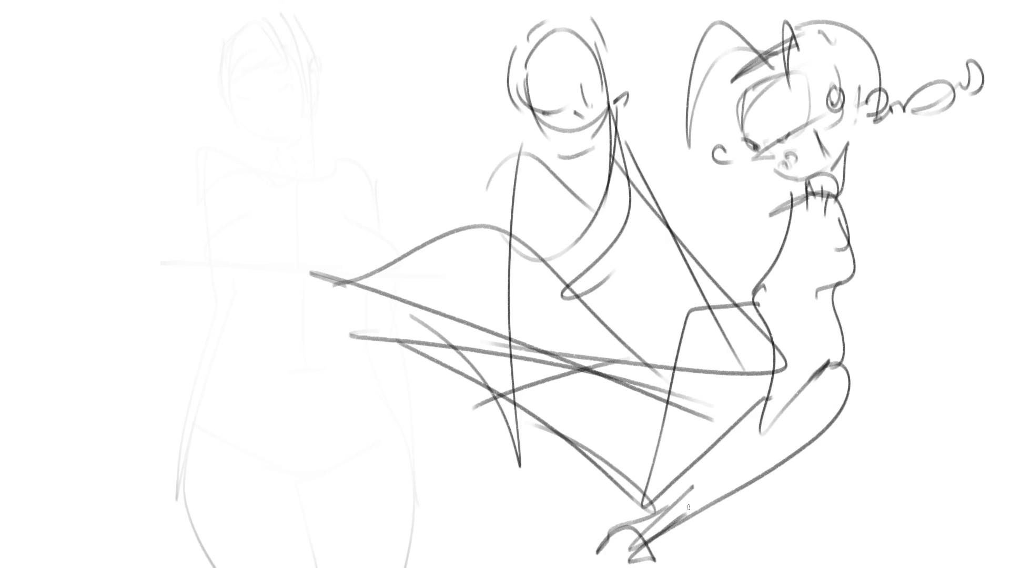
# Step: Add a hand beside the chin and a raised hand with a hooked finger
pyautogui.moveTo(798, 191); pyautogui.dragTo(727, 217)
pyautogui.moveTo(756, 178); pyautogui.dragTo(728, 216)
pyautogui.moveTo(751, 216)
pyautogui.mouseDown()
pyautogui.moveTo(724, 235)
pyautogui.moveTo(754, 257)
pyautogui.mouseUp()
pyautogui.moveTo(849, 202); pyautogui.dragTo(881, 277)
pyautogui.moveTo(882, 277); pyautogui.dragTo(906, 220)
pyautogui.moveTo(921, 185)
pyautogui.mouseDown()
pyautogui.moveTo(866, 281)
pyautogui.moveTo(874, 289)
pyautogui.mouseUp()
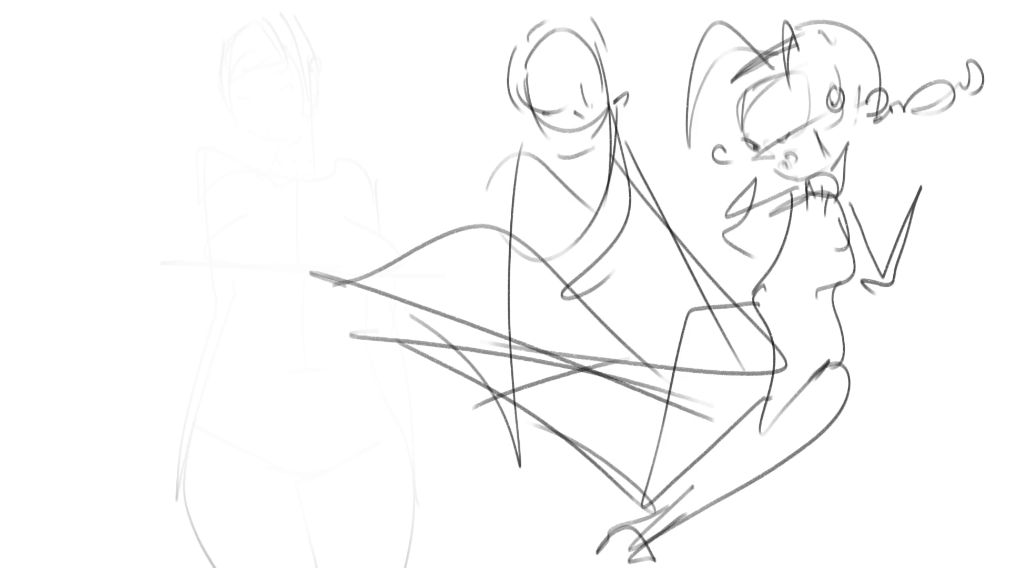
# Step: Redraw the left figure's head outline with darker jaw, cheek and chin strokes
pyautogui.moveTo(209, 20)
pyautogui.mouseDown()
pyautogui.moveTo(179, 84)
pyautogui.moveTo(213, 171)
pyautogui.mouseUp()
pyautogui.moveTo(178, 119); pyautogui.dragTo(194, 148)
pyautogui.moveTo(171, 95); pyautogui.dragTo(174, 104)
pyautogui.moveTo(205, 24); pyautogui.dragTo(171, 79)
pyautogui.moveTo(218, 11); pyautogui.dragTo(302, 42)
pyautogui.moveTo(217, 10); pyautogui.dragTo(292, 41)
pyautogui.moveTo(289, 23); pyautogui.dragTo(318, 155)
pyautogui.moveTo(321, 113); pyautogui.dragTo(278, 205)
pyautogui.moveTo(313, 143); pyautogui.dragTo(276, 205)
pyautogui.moveTo(295, 168); pyautogui.dragTo(277, 210)
pyautogui.moveTo(309, 153); pyautogui.dragTo(245, 260)
pyautogui.moveTo(202, 195); pyautogui.dragTo(240, 225)
pyautogui.moveTo(286, 185); pyautogui.dragTo(207, 240)
# Step: Outline the left figure's shoulder, arms, torso, waistline, hip curve and a long head-to-body line
pyautogui.moveTo(201, 182)
pyautogui.mouseDown()
pyautogui.moveTo(169, 258)
pyautogui.moveTo(180, 294)
pyautogui.mouseUp()
pyautogui.moveTo(165, 207)
pyautogui.mouseDown()
pyautogui.moveTo(237, 180)
pyautogui.moveTo(332, 339)
pyautogui.moveTo(308, 341)
pyautogui.mouseUp()
pyautogui.moveTo(153, 168)
pyautogui.mouseDown()
pyautogui.moveTo(110, 224)
pyautogui.moveTo(138, 390)
pyautogui.mouseUp()
pyautogui.moveTo(112, 310); pyautogui.dragTo(179, 295)
pyautogui.moveTo(177, 252)
pyautogui.mouseDown()
pyautogui.moveTo(167, 349)
pyautogui.moveTo(188, 452)
pyautogui.mouseUp()
pyautogui.moveTo(176, 392); pyautogui.dragTo(311, 329)
pyautogui.moveTo(310, 329)
pyautogui.mouseDown()
pyautogui.moveTo(365, 437)
pyautogui.moveTo(329, 513)
pyautogui.mouseUp()
pyautogui.moveTo(343, 166); pyautogui.dragTo(378, 506)
pyautogui.moveTo(341, 163)
pyautogui.mouseDown()
pyautogui.moveTo(388, 376)
pyautogui.moveTo(187, 523)
pyautogui.moveTo(249, 216)
pyautogui.mouseUp()
pyautogui.moveTo(215, 20); pyautogui.dragTo(281, 447)
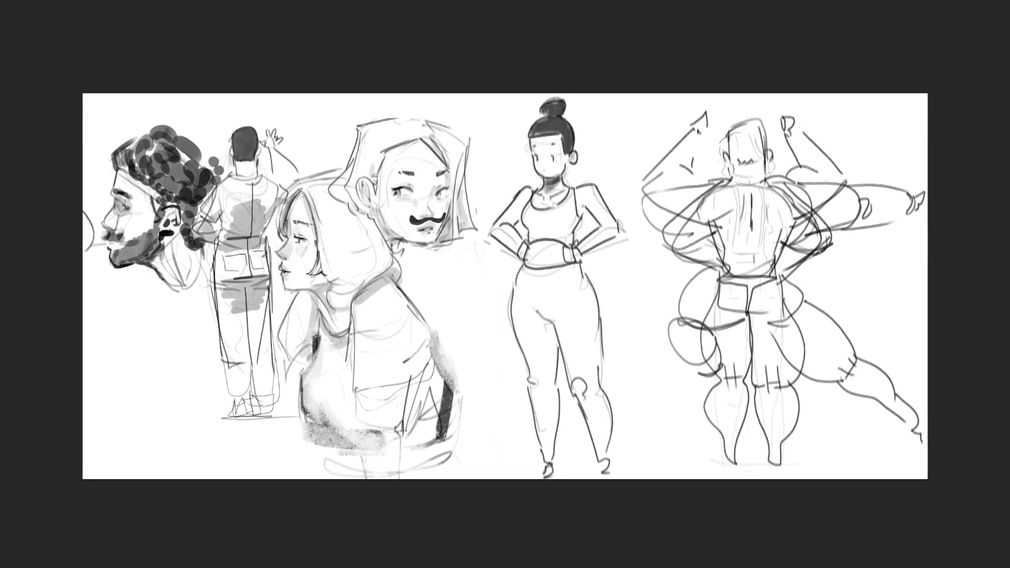
# Step: Erase the hooded girl's lower torso shading and hand-letter large 'BRB' in its place
pyautogui.moveTo(463, 338)
pyautogui.mouseDown()
pyautogui.moveTo(451, 361)
pyautogui.moveTo(347, 432)
pyautogui.moveTo(426, 426)
pyautogui.moveTo(395, 444)
pyautogui.moveTo(363, 337)
pyautogui.moveTo(334, 358)
pyautogui.moveTo(348, 407)
pyautogui.mouseUp()
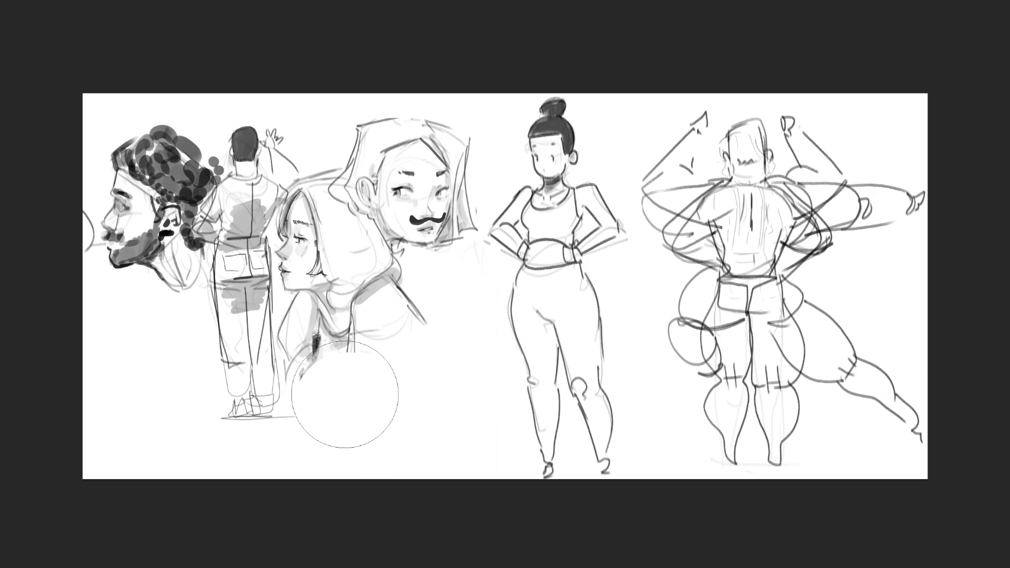
pyautogui.press('b')
pyautogui.moveTo(327, 396); pyautogui.dragTo(360, 452)
pyautogui.moveTo(308, 421)
pyautogui.mouseDown()
pyautogui.moveTo(342, 416)
pyautogui.moveTo(348, 466)
pyautogui.mouseUp()
pyautogui.moveTo(381, 380)
pyautogui.mouseDown()
pyautogui.moveTo(415, 432)
pyautogui.moveTo(394, 401)
pyautogui.moveTo(448, 408)
pyautogui.mouseUp()
pyautogui.moveTo(427, 347); pyautogui.dragTo(472, 420)
pyautogui.moveTo(420, 344)
pyautogui.mouseDown()
pyautogui.moveTo(448, 370)
pyautogui.moveTo(458, 425)
pyautogui.mouseUp()
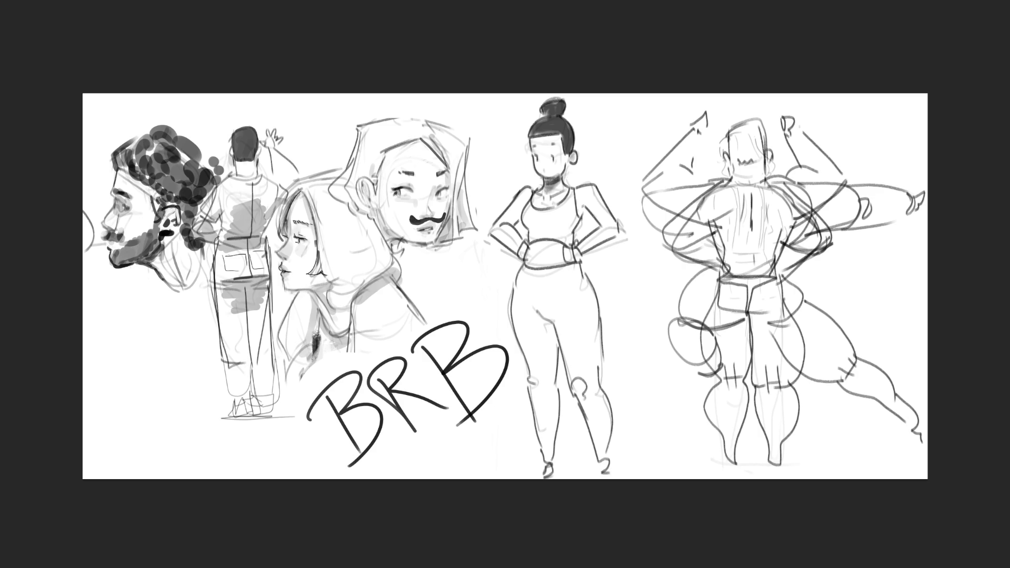
pyautogui.hotkey('ctrl', 't')
pyautogui.moveTo(83, 288); pyautogui.dragTo(1, 287)
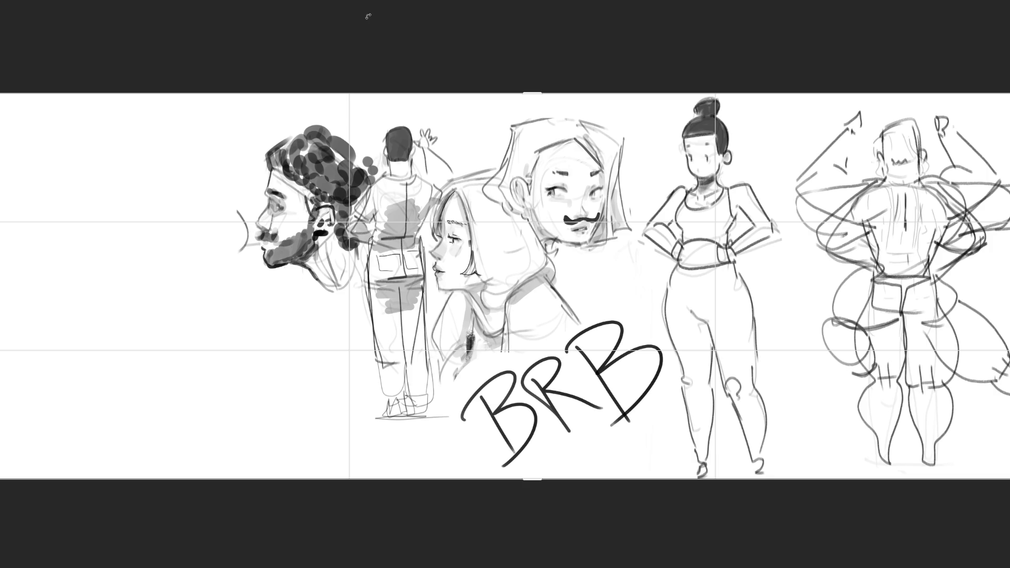
pyautogui.press('Escape')
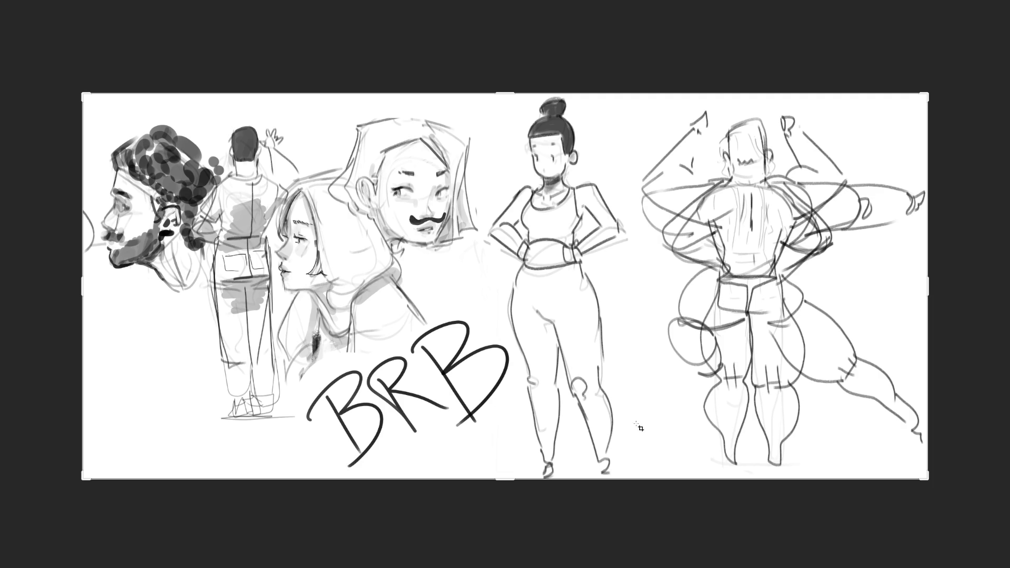
# Step: Undo the last BRB lettering stroke and commit the canvas transform
pyautogui.hotkey('ctrl', 'z')
pyautogui.hotkey('ctrl', 'z')
pyautogui.hotkey('ctrl', 'z')
pyautogui.hotkey('ctrl', 'z')
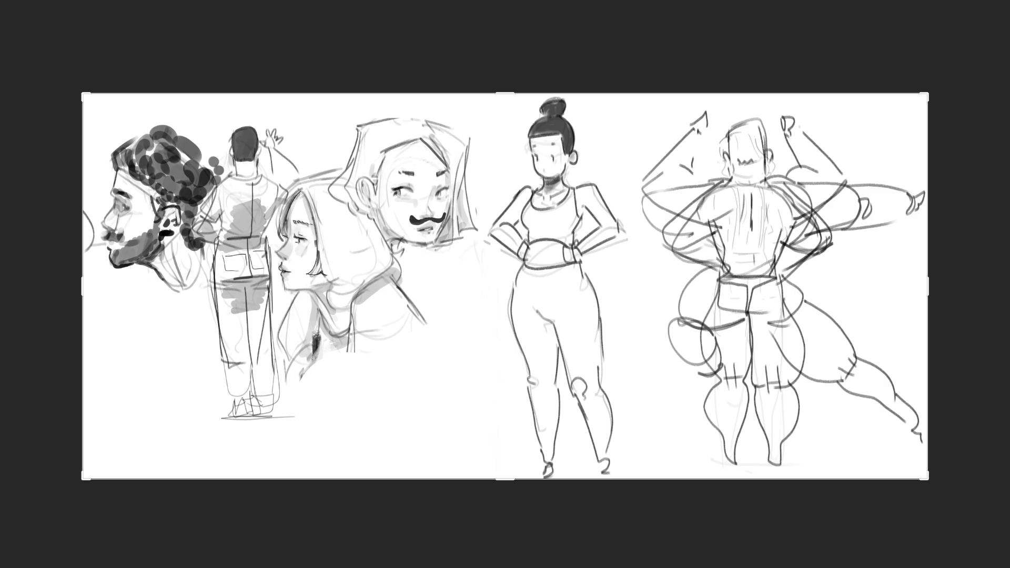
pyautogui.press('Return')
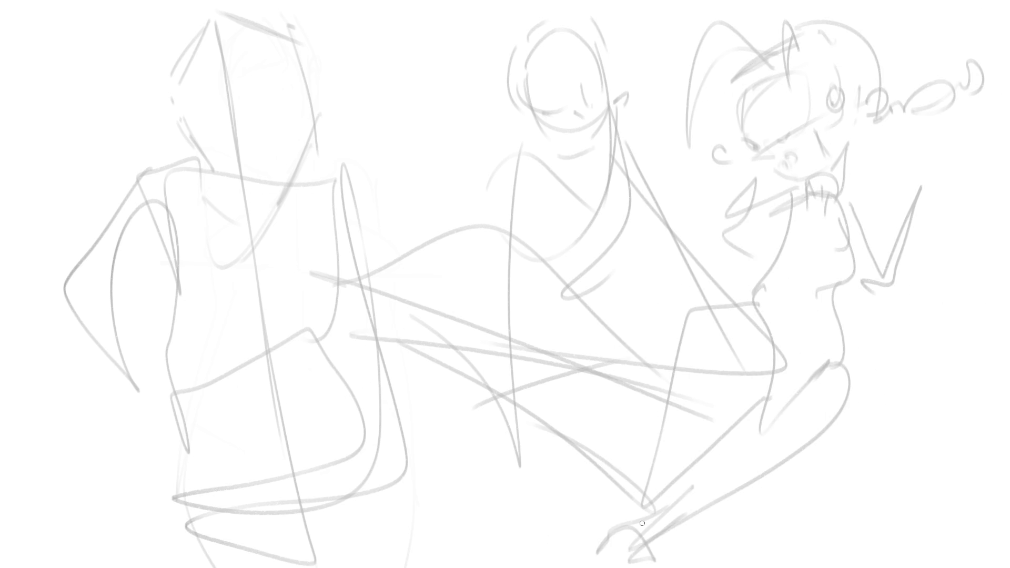
# Step: Ink dark eyes with lashes, a thick mouth, cheek marks, a tear and a jaw line
pyautogui.moveTo(832, 89)
pyautogui.mouseDown()
pyautogui.moveTo(831, 101)
pyautogui.moveTo(840, 94)
pyautogui.moveTo(828, 79)
pyautogui.mouseUp()
pyautogui.moveTo(847, 84); pyautogui.dragTo(845, 93)
pyautogui.moveTo(758, 138)
pyautogui.mouseDown()
pyautogui.moveTo(746, 136)
pyautogui.moveTo(752, 151)
pyautogui.moveTo(743, 139)
pyautogui.mouseUp()
pyautogui.moveTo(733, 143)
pyautogui.mouseDown()
pyautogui.moveTo(793, 154)
pyautogui.moveTo(792, 168)
pyautogui.mouseUp()
pyautogui.moveTo(779, 139); pyautogui.dragTo(832, 157)
pyautogui.moveTo(831, 122); pyautogui.dragTo(841, 158)
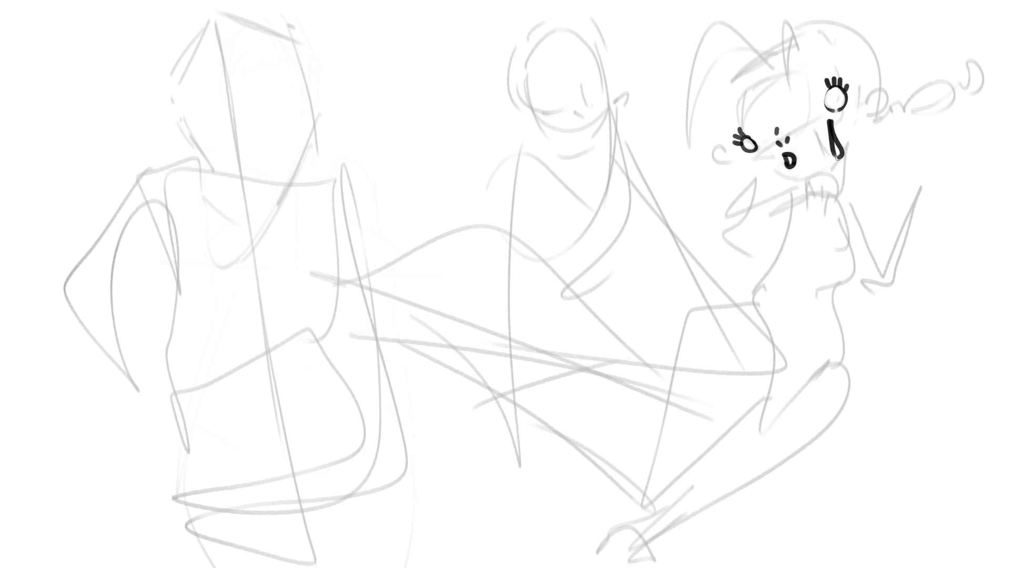
pyautogui.moveTo(749, 153)
pyautogui.mouseDown()
pyautogui.moveTo(774, 180)
pyautogui.moveTo(839, 164)
pyautogui.moveTo(850, 113)
pyautogui.moveTo(874, 89)
pyautogui.moveTo(861, 118)
pyautogui.moveTo(868, 109)
pyautogui.mouseUp()
# Step: Ink the face's outline, eye dot, eyebrow, and the top and sides of the head
pyautogui.moveTo(745, 72)
pyautogui.mouseDown()
pyautogui.moveTo(734, 118)
pyautogui.moveTo(746, 100)
pyautogui.mouseUp()
pyautogui.moveTo(811, 67)
pyautogui.mouseDown()
pyautogui.moveTo(797, 77)
pyautogui.moveTo(819, 37)
pyautogui.moveTo(839, 79)
pyautogui.mouseUp()
pyautogui.moveTo(740, 57)
pyautogui.mouseDown()
pyautogui.moveTo(808, 6)
pyautogui.moveTo(883, 74)
pyautogui.moveTo(862, 138)
pyautogui.moveTo(874, 152)
pyautogui.mouseUp()
pyautogui.moveTo(741, 48); pyautogui.dragTo(727, 107)
pyautogui.moveTo(739, 162); pyautogui.dragTo(756, 174)
# Step: Letter 'SPIKE! MEOW!' beside the face and soft-erase the grey gesture lines
pyautogui.moveTo(862, 158)
pyautogui.mouseDown()
pyautogui.moveTo(942, 121)
pyautogui.moveTo(985, 138)
pyautogui.mouseUp()
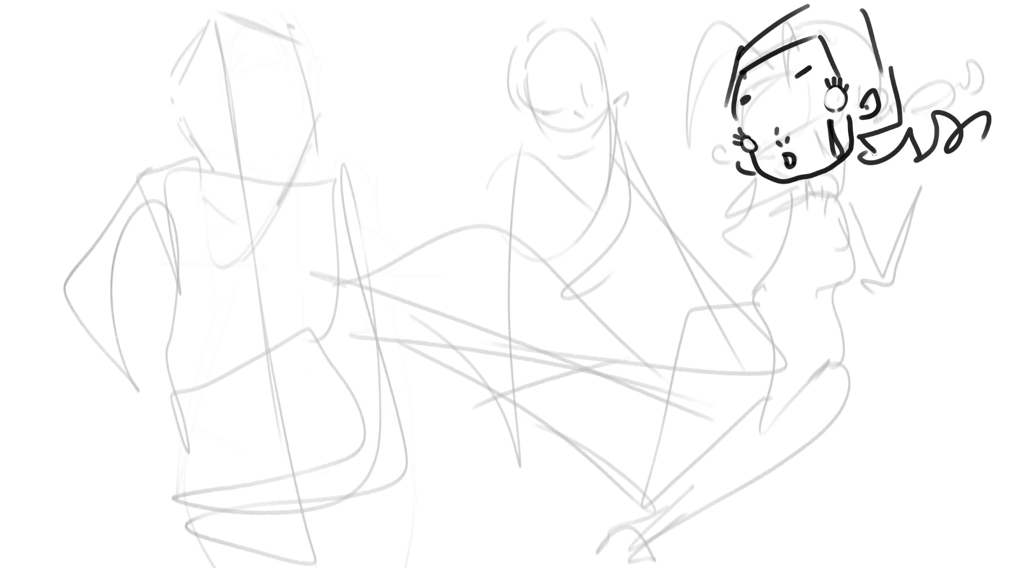
pyautogui.click(724, 179)
pyautogui.moveTo(637, 154)
pyautogui.mouseDown()
pyautogui.moveTo(615, 166)
pyautogui.moveTo(624, 185)
pyautogui.moveTo(655, 150)
pyautogui.moveTo(669, 179)
pyautogui.moveTo(684, 153)
pyautogui.moveTo(695, 164)
pyautogui.mouseUp()
pyautogui.moveTo(697, 127)
pyautogui.mouseDown()
pyautogui.moveTo(643, 221)
pyautogui.moveTo(661, 213)
pyautogui.moveTo(674, 232)
pyautogui.moveTo(676, 221)
pyautogui.moveTo(630, 216)
pyautogui.moveTo(659, 222)
pyautogui.moveTo(723, 171)
pyautogui.moveTo(719, 209)
pyautogui.mouseUp()
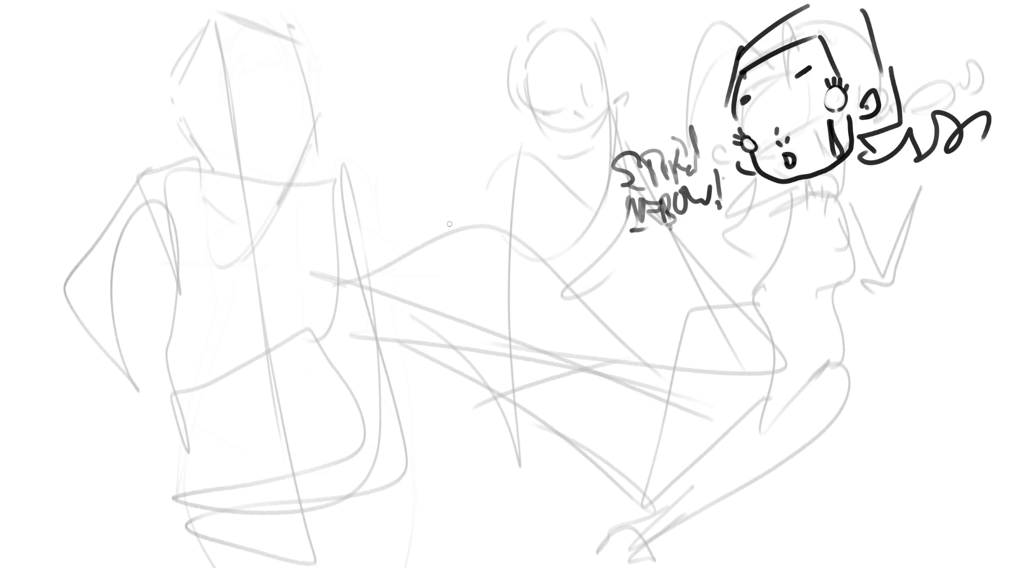
pyautogui.moveTo(384, 168)
pyautogui.mouseDown()
pyautogui.moveTo(226, 158)
pyautogui.moveTo(474, 316)
pyautogui.moveTo(507, 442)
pyautogui.mouseUp()
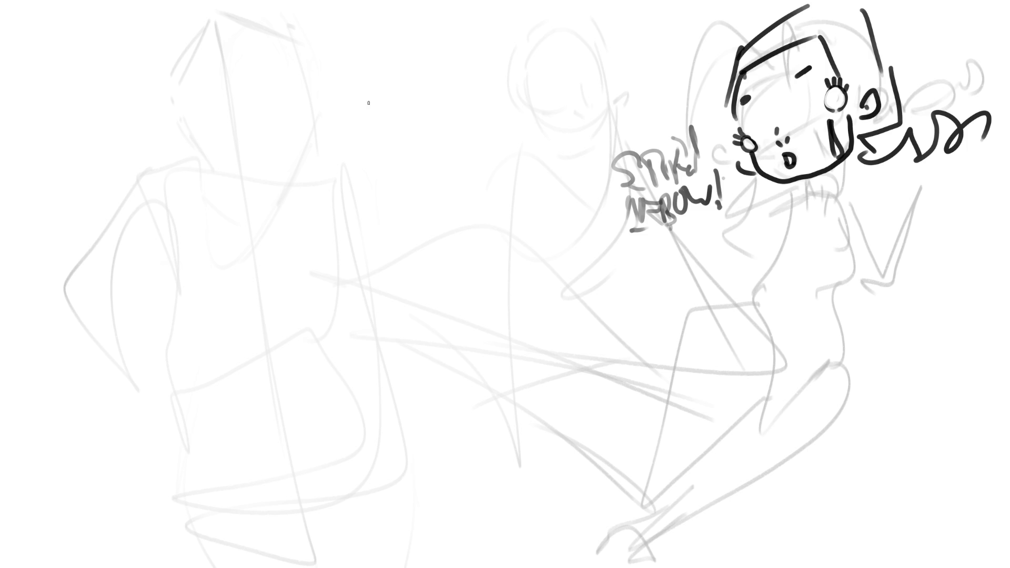
# Step: Sketch the new figure's head with facial features, jaw, ear and chin
pyautogui.moveTo(327, 100)
pyautogui.mouseDown()
pyautogui.moveTo(319, 58)
pyautogui.moveTo(338, 31)
pyautogui.moveTo(388, 70)
pyautogui.moveTo(330, 78)
pyautogui.moveTo(341, 71)
pyautogui.mouseUp()
pyautogui.moveTo(343, 66); pyautogui.dragTo(374, 45)
pyautogui.moveTo(370, 48)
pyautogui.mouseDown()
pyautogui.moveTo(372, 62)
pyautogui.moveTo(340, 50)
pyautogui.moveTo(365, 41)
pyautogui.moveTo(394, 105)
pyautogui.mouseUp()
pyautogui.moveTo(333, 111); pyautogui.dragTo(371, 117)
pyautogui.moveTo(392, 99)
pyautogui.mouseDown()
pyautogui.moveTo(378, 120)
pyautogui.moveTo(392, 107)
pyautogui.mouseUp()
pyautogui.moveTo(390, 106)
pyautogui.mouseDown()
pyautogui.moveTo(390, 138)
pyautogui.moveTo(398, 130)
pyautogui.mouseUp()
pyautogui.moveTo(323, 100)
pyautogui.mouseDown()
pyautogui.moveTo(374, 147)
pyautogui.moveTo(361, 139)
pyautogui.moveTo(367, 156)
pyautogui.mouseUp()
# Step: Rough in the neck, shoulder and torso below the head
pyautogui.moveTo(398, 124); pyautogui.dragTo(390, 150)
pyautogui.moveTo(408, 108); pyautogui.dragTo(400, 130)
pyautogui.moveTo(415, 93)
pyautogui.mouseDown()
pyautogui.moveTo(406, 111)
pyautogui.moveTo(413, 152)
pyautogui.mouseUp()
pyautogui.moveTo(416, 132); pyautogui.dragTo(421, 153)
pyautogui.moveTo(411, 116)
pyautogui.mouseDown()
pyautogui.moveTo(430, 72)
pyautogui.moveTo(450, 143)
pyautogui.moveTo(437, 171)
pyautogui.mouseUp()
pyautogui.moveTo(429, 171); pyautogui.dragTo(378, 178)
pyautogui.moveTo(358, 162); pyautogui.dragTo(357, 176)
pyautogui.moveTo(361, 147)
pyautogui.mouseDown()
pyautogui.moveTo(355, 173)
pyautogui.moveTo(333, 187)
pyautogui.moveTo(348, 232)
pyautogui.mouseUp()
pyautogui.moveTo(363, 184)
pyautogui.mouseDown()
pyautogui.moveTo(345, 227)
pyautogui.moveTo(359, 274)
pyautogui.moveTo(379, 207)
pyautogui.moveTo(383, 247)
pyautogui.mouseUp()
pyautogui.moveTo(403, 187)
pyautogui.mouseDown()
pyautogui.moveTo(382, 244)
pyautogui.moveTo(442, 160)
pyautogui.moveTo(426, 228)
pyautogui.moveTo(458, 189)
pyautogui.mouseUp()
pyautogui.moveTo(457, 147)
pyautogui.mouseDown()
pyautogui.moveTo(421, 239)
pyautogui.moveTo(371, 274)
pyautogui.moveTo(457, 231)
pyautogui.moveTo(428, 287)
pyautogui.mouseUp()
# Step: Sketch the waist, belt line, hips and both legs
pyautogui.moveTo(415, 290); pyautogui.dragTo(379, 305)
pyautogui.moveTo(359, 289); pyautogui.dragTo(428, 314)
pyautogui.moveTo(416, 309)
pyautogui.mouseDown()
pyautogui.moveTo(350, 358)
pyautogui.moveTo(397, 362)
pyautogui.mouseUp()
pyautogui.moveTo(442, 264)
pyautogui.mouseDown()
pyautogui.moveTo(458, 323)
pyautogui.moveTo(446, 350)
pyautogui.mouseUp()
pyautogui.moveTo(386, 312)
pyautogui.mouseDown()
pyautogui.moveTo(343, 333)
pyautogui.moveTo(364, 381)
pyautogui.moveTo(396, 395)
pyautogui.mouseUp()
pyautogui.moveTo(446, 349); pyautogui.dragTo(412, 400)
pyautogui.moveTo(445, 286)
pyautogui.mouseDown()
pyautogui.moveTo(438, 414)
pyautogui.moveTo(412, 427)
pyautogui.mouseUp()
pyautogui.moveTo(484, 353)
pyautogui.mouseDown()
pyautogui.moveTo(491, 363)
pyautogui.moveTo(445, 527)
pyautogui.moveTo(426, 540)
pyautogui.mouseUp()
pyautogui.moveTo(346, 351); pyautogui.dragTo(376, 477)
# Step: Draw one arm raised above the head and the other reaching to the left
pyautogui.moveTo(397, 27)
pyautogui.mouseDown()
pyautogui.moveTo(412, 44)
pyautogui.moveTo(403, 74)
pyautogui.mouseUp()
pyautogui.moveTo(375, 9); pyautogui.dragTo(408, 96)
pyautogui.moveTo(369, 11); pyautogui.dragTo(385, 50)
pyautogui.moveTo(401, 5)
pyautogui.mouseDown()
pyautogui.moveTo(450, 100)
pyautogui.moveTo(458, 152)
pyautogui.moveTo(445, 164)
pyautogui.mouseUp()
pyautogui.moveTo(421, 141); pyautogui.dragTo(415, 157)
pyautogui.moveTo(345, 167); pyautogui.dragTo(242, 199)
pyautogui.moveTo(304, 208)
pyautogui.mouseDown()
pyautogui.moveTo(237, 210)
pyautogui.moveTo(256, 207)
pyautogui.mouseUp()
pyautogui.moveTo(238, 214); pyautogui.dragTo(297, 238)
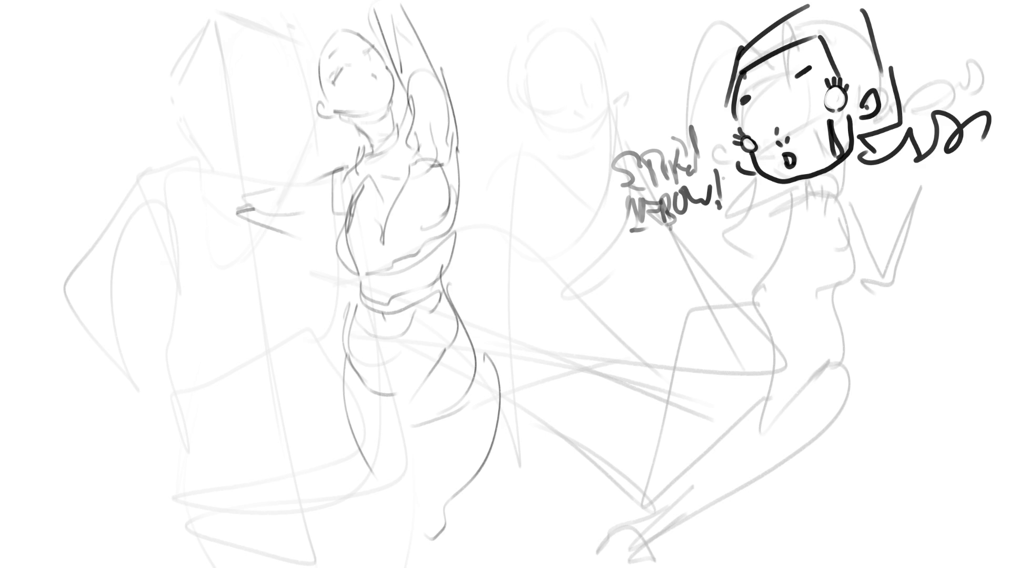
# Step: Sketch an oval head at the upper left with brow, ear, jaw and chin
pyautogui.moveTo(96, 68)
pyautogui.mouseDown()
pyautogui.moveTo(110, 103)
pyautogui.moveTo(116, 45)
pyautogui.moveTo(144, 106)
pyautogui.moveTo(121, 124)
pyautogui.moveTo(158, 58)
pyautogui.moveTo(133, 127)
pyautogui.mouseUp()
pyautogui.moveTo(96, 76)
pyautogui.mouseDown()
pyautogui.moveTo(101, 88)
pyautogui.moveTo(142, 94)
pyautogui.moveTo(132, 74)
pyautogui.mouseUp()
pyautogui.moveTo(116, 109); pyautogui.dragTo(126, 118)
pyautogui.moveTo(167, 82)
pyautogui.mouseDown()
pyautogui.moveTo(126, 124)
pyautogui.moveTo(103, 94)
pyautogui.mouseUp()
pyautogui.moveTo(163, 105)
pyautogui.mouseDown()
pyautogui.moveTo(152, 68)
pyautogui.moveTo(102, 56)
pyautogui.mouseUp()
pyautogui.moveTo(169, 82)
pyautogui.mouseDown()
pyautogui.moveTo(155, 126)
pyautogui.moveTo(142, 132)
pyautogui.moveTo(159, 141)
pyautogui.moveTo(142, 158)
pyautogui.mouseUp()
# Step: Add the left figure's neck, shoulders, collarbone and chest
pyautogui.moveTo(159, 122)
pyautogui.mouseDown()
pyautogui.moveTo(184, 141)
pyautogui.moveTo(181, 173)
pyautogui.moveTo(188, 138)
pyautogui.moveTo(190, 183)
pyautogui.moveTo(210, 208)
pyautogui.mouseUp()
pyautogui.moveTo(188, 134); pyautogui.dragTo(242, 199)
pyautogui.moveTo(157, 224); pyautogui.dragTo(220, 208)
pyautogui.moveTo(196, 117); pyautogui.dragTo(201, 178)
pyautogui.moveTo(145, 162)
pyautogui.mouseDown()
pyautogui.moveTo(126, 225)
pyautogui.moveTo(131, 243)
pyautogui.mouseUp()
pyautogui.moveTo(144, 181)
pyautogui.mouseDown()
pyautogui.moveTo(130, 246)
pyautogui.moveTo(141, 242)
pyautogui.mouseUp()
pyautogui.moveTo(135, 243); pyautogui.dragTo(166, 259)
# Step: Sketch the left figure's torso curves and hips
pyautogui.moveTo(210, 227)
pyautogui.mouseDown()
pyautogui.moveTo(168, 259)
pyautogui.moveTo(197, 273)
pyautogui.moveTo(212, 258)
pyautogui.moveTo(218, 270)
pyautogui.mouseUp()
pyautogui.moveTo(240, 227)
pyautogui.mouseDown()
pyautogui.moveTo(216, 271)
pyautogui.moveTo(239, 260)
pyautogui.mouseUp()
pyautogui.moveTo(245, 259)
pyautogui.mouseDown()
pyautogui.moveTo(213, 303)
pyautogui.moveTo(262, 239)
pyautogui.moveTo(331, 303)
pyautogui.mouseUp()
pyautogui.moveTo(222, 305)
pyautogui.mouseDown()
pyautogui.moveTo(274, 331)
pyautogui.moveTo(305, 310)
pyautogui.mouseUp()
pyautogui.moveTo(313, 289); pyautogui.dragTo(289, 367)
pyautogui.moveTo(212, 305)
pyautogui.mouseDown()
pyautogui.moveTo(232, 365)
pyautogui.moveTo(295, 354)
pyautogui.mouseUp()
# Step: Draw the upper leg, bent leg and base, then lighten the head and shoulders
pyautogui.moveTo(298, 351); pyautogui.dragTo(259, 413)
pyautogui.moveTo(219, 352)
pyautogui.mouseDown()
pyautogui.moveTo(216, 378)
pyautogui.moveTo(264, 415)
pyautogui.mouseUp()
pyautogui.moveTo(264, 416); pyautogui.dragTo(236, 481)
pyautogui.moveTo(215, 382); pyautogui.dragTo(204, 452)
pyautogui.moveTo(214, 427)
pyautogui.mouseDown()
pyautogui.moveTo(235, 421)
pyautogui.moveTo(200, 486)
pyautogui.moveTo(342, 450)
pyautogui.moveTo(338, 305)
pyautogui.mouseUp()
pyautogui.moveTo(336, 307)
pyautogui.mouseDown()
pyautogui.moveTo(323, 410)
pyautogui.moveTo(333, 435)
pyautogui.mouseUp()
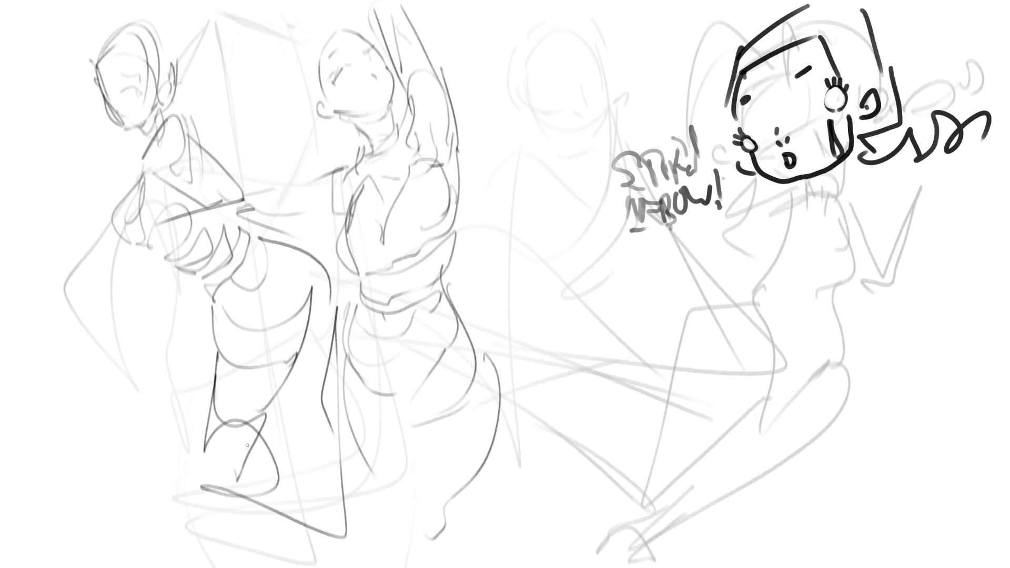
pyautogui.moveTo(124, 90)
pyautogui.mouseDown()
pyautogui.moveTo(101, 92)
pyautogui.moveTo(126, 84)
pyautogui.mouseUp()
# Step: Darken the left figure's head outline, chin, jaw and neck with the small brush
pyautogui.press('e')
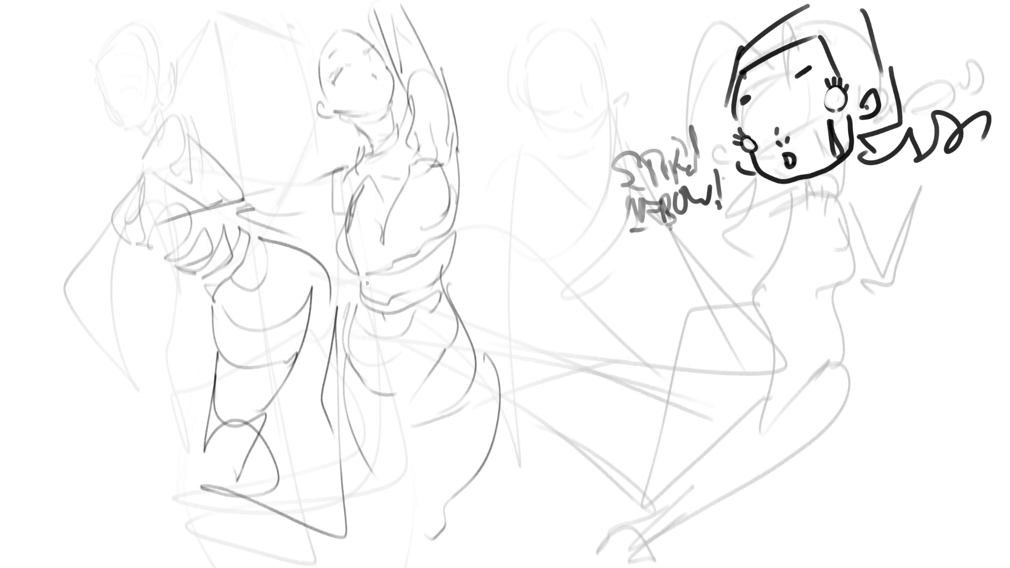
pyautogui.moveTo(95, 62); pyautogui.dragTo(111, 132)
pyautogui.hotkey('ctrl', 'z')
pyautogui.moveTo(98, 89)
pyautogui.mouseDown()
pyautogui.moveTo(116, 125)
pyautogui.moveTo(141, 136)
pyautogui.moveTo(175, 76)
pyautogui.moveTo(113, 99)
pyautogui.moveTo(102, 45)
pyautogui.moveTo(134, 31)
pyautogui.moveTo(160, 59)
pyautogui.mouseUp()
pyautogui.hotkey('ctrl', 'z')
pyautogui.hotkey('ctrl', 'z')
pyautogui.moveTo(159, 23); pyautogui.dragTo(170, 78)
pyautogui.moveTo(143, 132)
pyautogui.mouseDown()
pyautogui.moveTo(156, 120)
pyautogui.moveTo(147, 141)
pyautogui.mouseUp()
pyautogui.moveTo(166, 102); pyautogui.dragTo(175, 121)
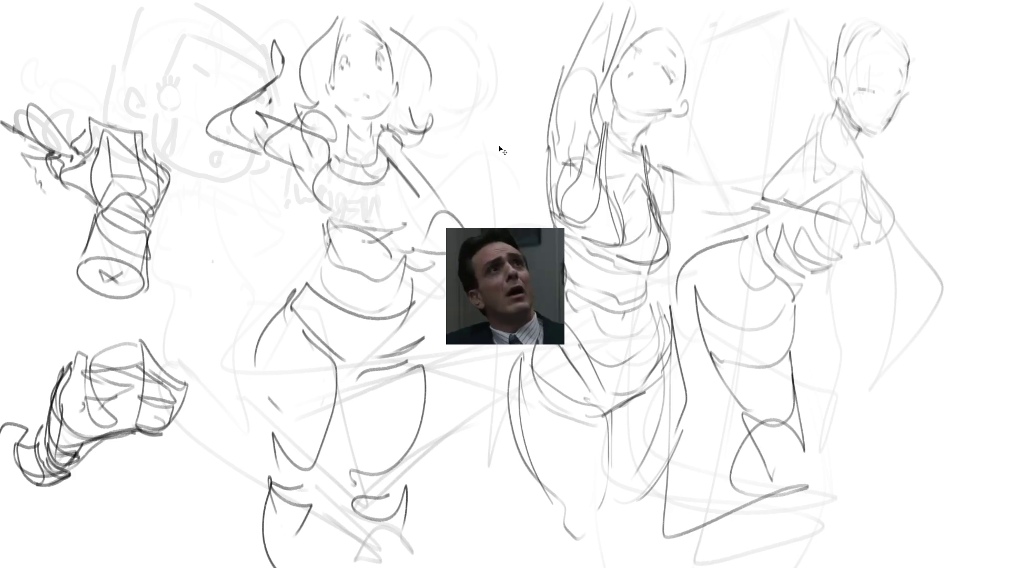
# Step: Place the reference photo at the top-left and fade the middle figure's lines
pyautogui.moveTo(517, 276)
pyautogui.mouseDown()
pyautogui.moveTo(164, 57)
pyautogui.moveTo(124, 56)
pyautogui.mouseUp()
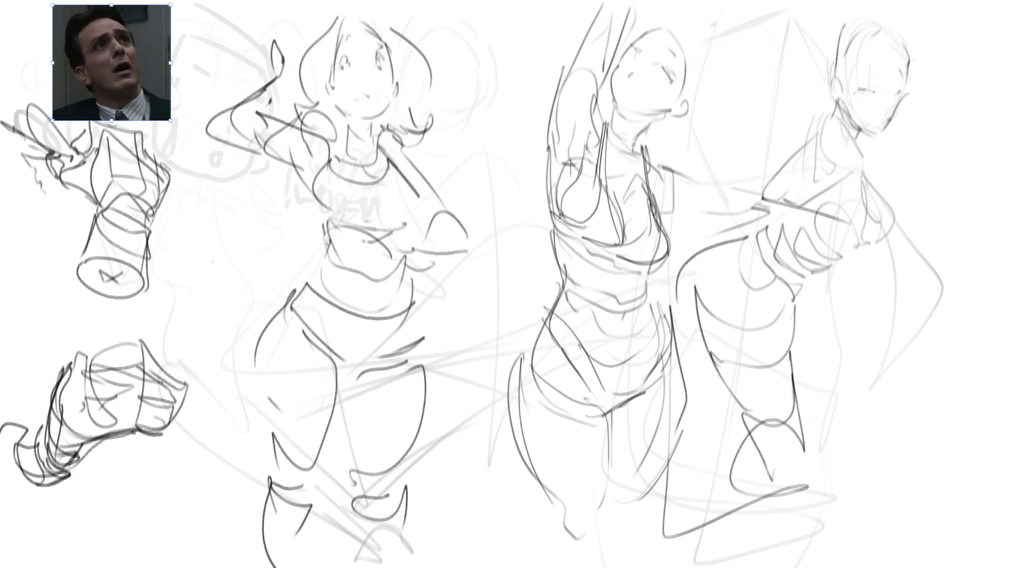
pyautogui.press('Return')
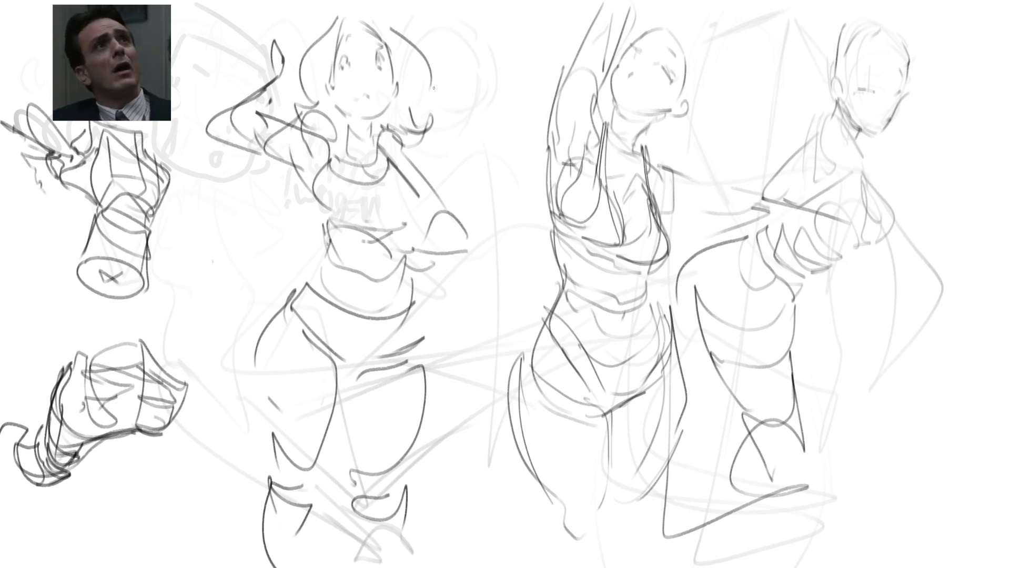
pyautogui.moveTo(433, 91)
pyautogui.mouseDown()
pyautogui.moveTo(337, 131)
pyautogui.moveTo(350, 462)
pyautogui.moveTo(682, 53)
pyautogui.mouseUp()
pyautogui.press('e')
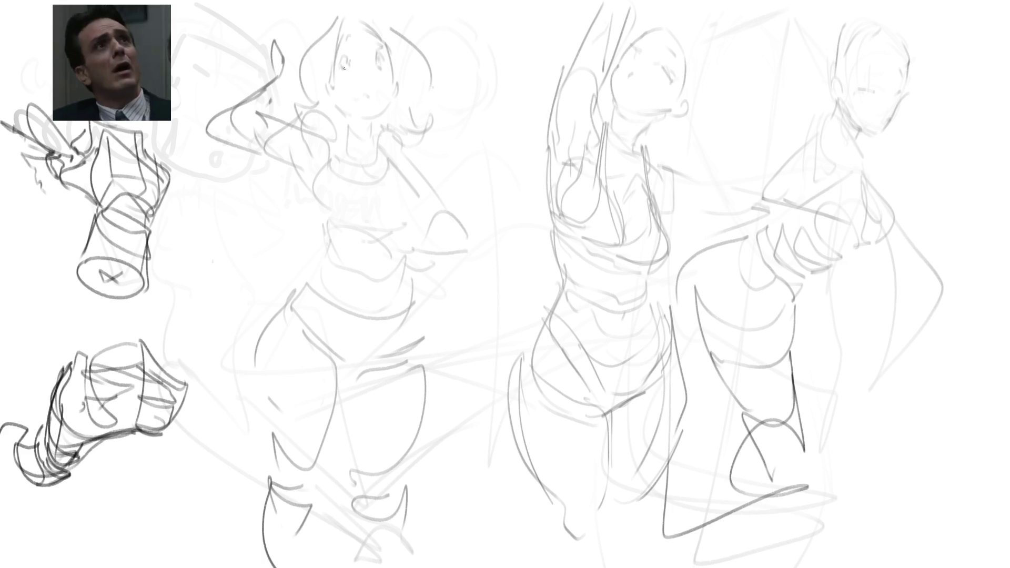
# Step: Ink the left figure's eye and both sides of her face, and hatch shading into the neck
pyautogui.moveTo(347, 56)
pyautogui.mouseDown()
pyautogui.moveTo(348, 67)
pyautogui.moveTo(382, 69)
pyautogui.moveTo(380, 50)
pyautogui.moveTo(349, 49)
pyautogui.moveTo(375, 79)
pyautogui.mouseUp()
pyautogui.moveTo(389, 51)
pyautogui.mouseDown()
pyautogui.moveTo(394, 96)
pyautogui.moveTo(372, 134)
pyautogui.mouseUp()
pyautogui.moveTo(333, 99)
pyautogui.mouseDown()
pyautogui.moveTo(360, 118)
pyautogui.moveTo(350, 149)
pyautogui.moveTo(371, 152)
pyautogui.mouseUp()
pyautogui.moveTo(355, 117); pyautogui.dragTo(362, 132)
pyautogui.moveTo(365, 120); pyautogui.dragTo(372, 135)
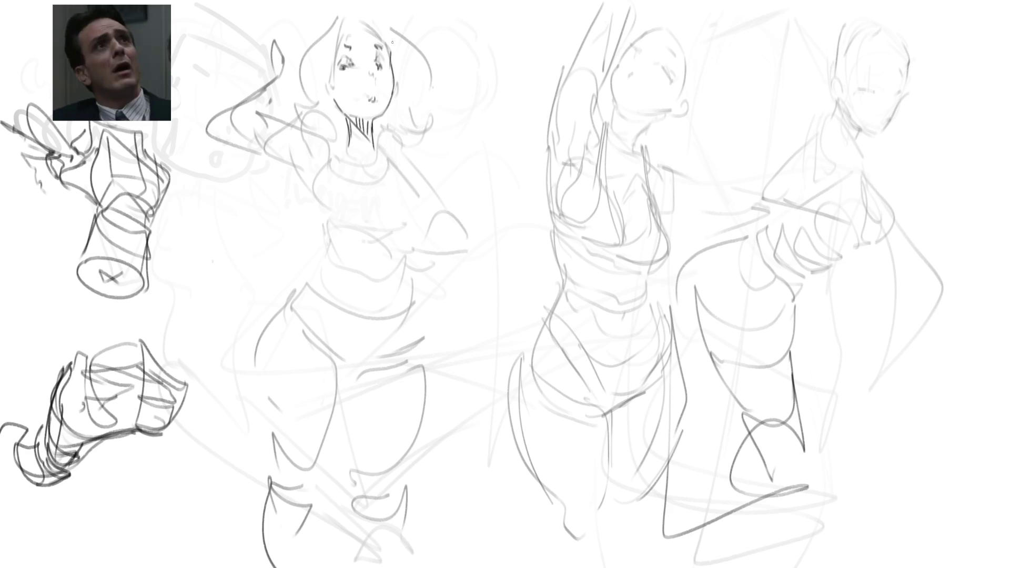
# Step: Add hair strokes around her head, undoing an accidental eraser fade on the middle figures
pyautogui.moveTo(350, 22); pyautogui.dragTo(334, 87)
pyautogui.moveTo(332, 21)
pyautogui.mouseDown()
pyautogui.moveTo(299, 59)
pyautogui.moveTo(303, 105)
pyautogui.mouseUp()
pyautogui.moveTo(330, 69); pyautogui.dragTo(317, 88)
pyautogui.moveTo(359, 21)
pyautogui.mouseDown()
pyautogui.moveTo(410, 48)
pyautogui.moveTo(427, 121)
pyautogui.mouseUp()
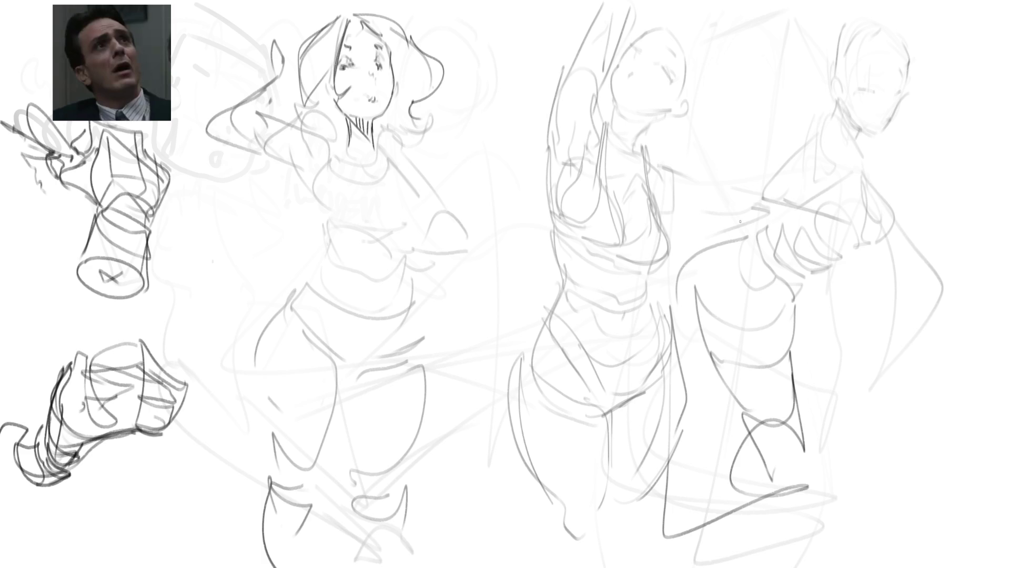
pyautogui.press('e')
pyautogui.moveTo(778, 237)
pyautogui.mouseDown()
pyautogui.moveTo(744, 147)
pyautogui.moveTo(677, 418)
pyautogui.moveTo(691, 372)
pyautogui.mouseUp()
pyautogui.hotkey('ctrl', 'z')
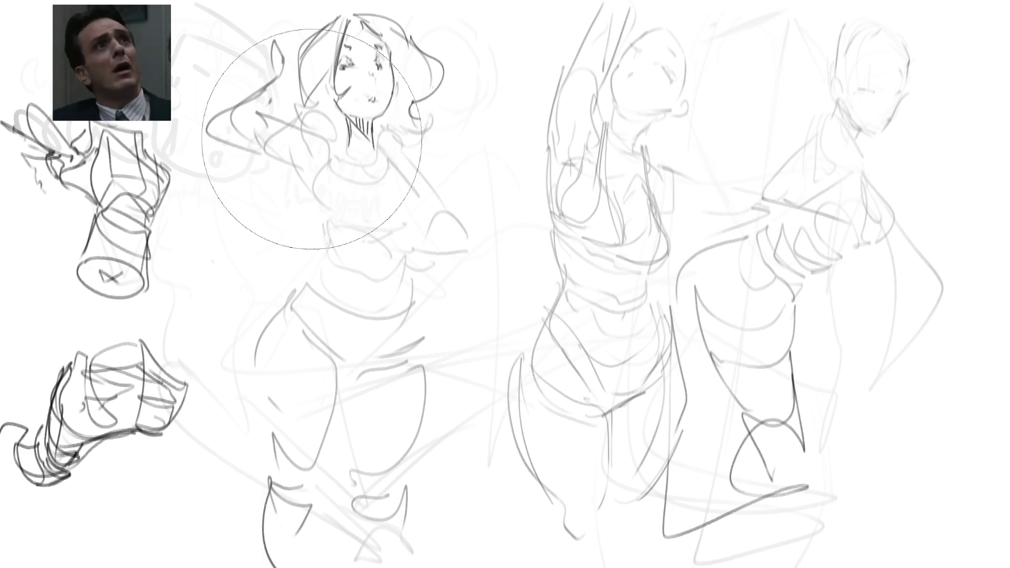
pyautogui.press('e')
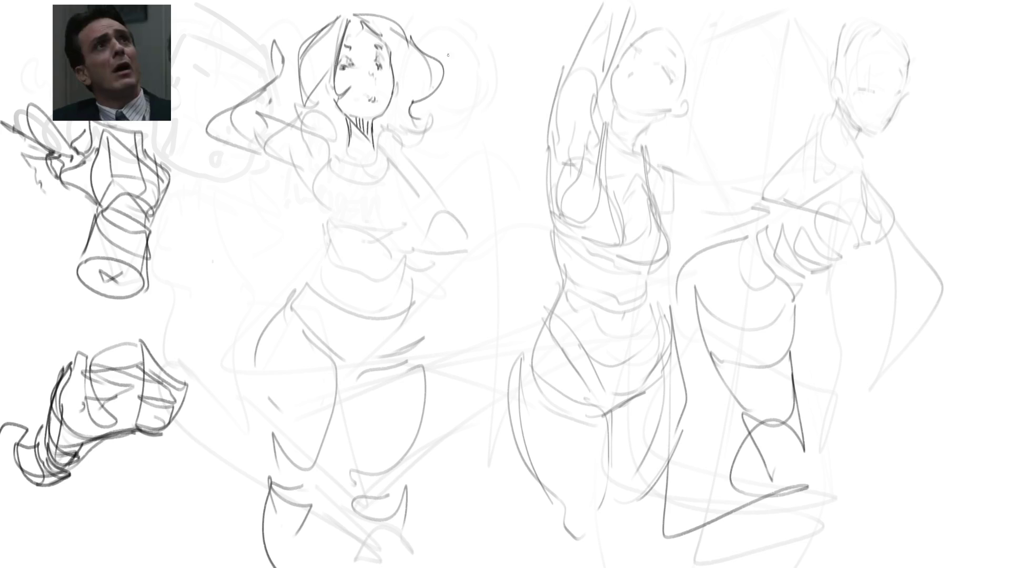
# Step: Ink the shoulder, the raised arm and the forearm up to the hand
pyautogui.moveTo(262, 153)
pyautogui.mouseDown()
pyautogui.moveTo(311, 181)
pyautogui.moveTo(325, 155)
pyautogui.mouseUp()
pyautogui.moveTo(288, 120)
pyautogui.mouseDown()
pyautogui.moveTo(347, 155)
pyautogui.moveTo(348, 146)
pyautogui.mouseUp()
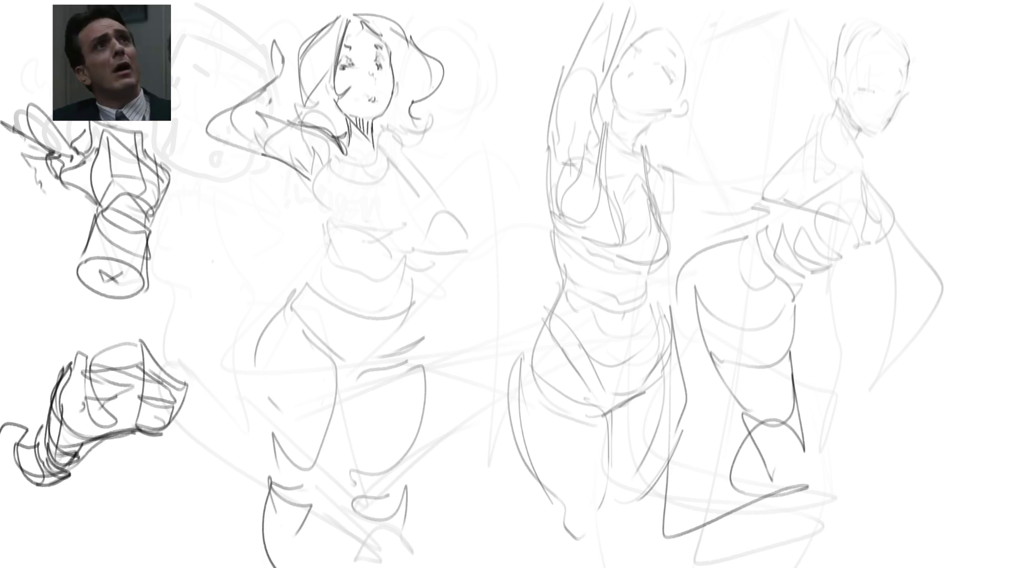
pyautogui.moveTo(210, 122); pyautogui.dragTo(247, 151)
pyautogui.moveTo(208, 120); pyautogui.dragTo(226, 105)
pyautogui.moveTo(237, 111); pyautogui.dragTo(280, 124)
pyautogui.moveTo(200, 112)
pyautogui.mouseDown()
pyautogui.moveTo(273, 64)
pyautogui.moveTo(244, 114)
pyautogui.mouseUp()
pyautogui.moveTo(268, 56); pyautogui.dragTo(263, 69)
pyautogui.moveTo(273, 23)
pyautogui.mouseDown()
pyautogui.moveTo(280, 59)
pyautogui.moveTo(294, 57)
pyautogui.mouseUp()
# Step: Redraw the strokes around the raised hand, undoing the misplaced ones
pyautogui.moveTo(271, 96)
pyautogui.mouseDown()
pyautogui.moveTo(291, 82)
pyautogui.moveTo(295, 99)
pyautogui.mouseUp()
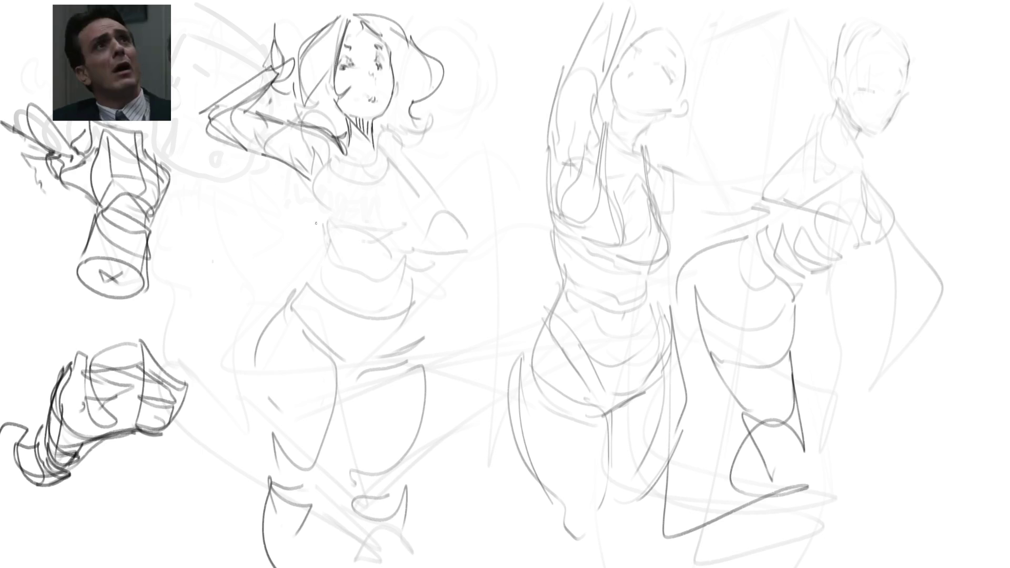
pyautogui.hotkey('ctrl', 'z')
pyautogui.moveTo(281, 57)
pyautogui.mouseDown()
pyautogui.moveTo(263, 66)
pyautogui.moveTo(301, 88)
pyautogui.mouseUp()
pyautogui.hotkey('ctrl', 'z')
pyautogui.hotkey('ctrl', 'z')
pyautogui.moveTo(295, 87); pyautogui.dragTo(276, 91)
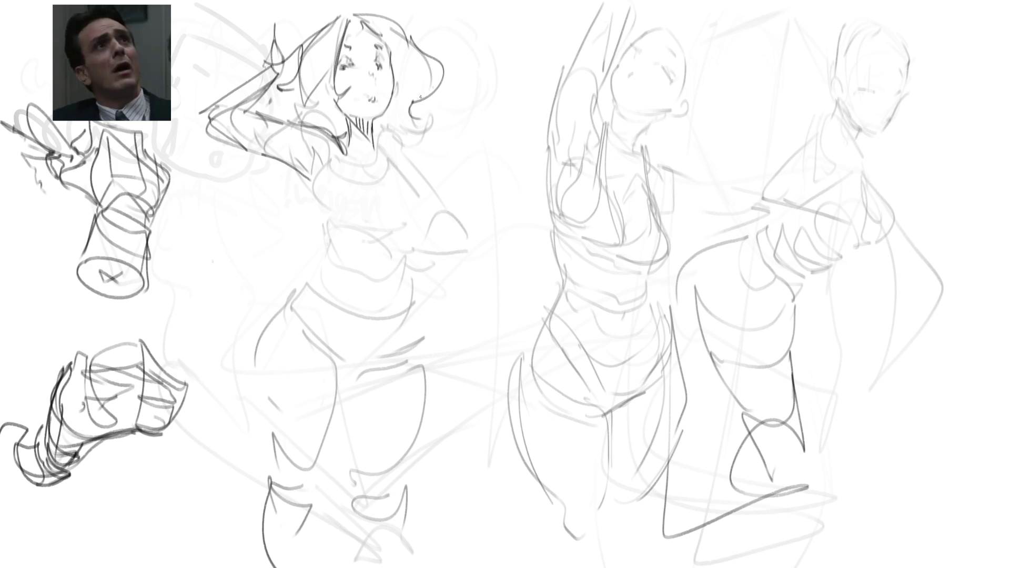
# Step: Ink the bust and neckline and sketch a fist resting at her right waist
pyautogui.moveTo(341, 132)
pyautogui.mouseDown()
pyautogui.moveTo(310, 192)
pyautogui.moveTo(362, 232)
pyautogui.mouseUp()
pyautogui.moveTo(340, 169)
pyautogui.mouseDown()
pyautogui.moveTo(375, 139)
pyautogui.moveTo(340, 252)
pyautogui.moveTo(400, 242)
pyautogui.moveTo(340, 260)
pyautogui.mouseUp()
pyautogui.moveTo(426, 227)
pyautogui.mouseDown()
pyautogui.moveTo(417, 237)
pyautogui.moveTo(441, 252)
pyautogui.moveTo(468, 250)
pyautogui.mouseUp()
pyautogui.moveTo(433, 168); pyautogui.dragTo(459, 234)
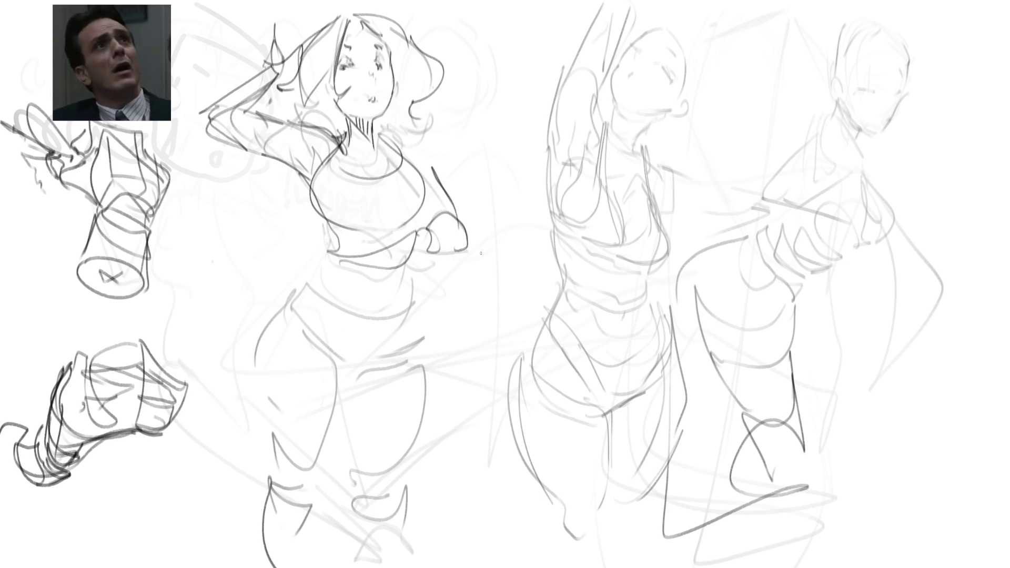
# Step: Darken the waist and hip outlines and the lower edge of the shorts
pyautogui.moveTo(416, 264); pyautogui.dragTo(400, 316)
pyautogui.moveTo(336, 246)
pyautogui.mouseDown()
pyautogui.moveTo(305, 282)
pyautogui.moveTo(334, 314)
pyautogui.moveTo(399, 314)
pyautogui.moveTo(424, 332)
pyautogui.moveTo(428, 359)
pyautogui.mouseUp()
pyautogui.moveTo(295, 288); pyautogui.dragTo(304, 336)
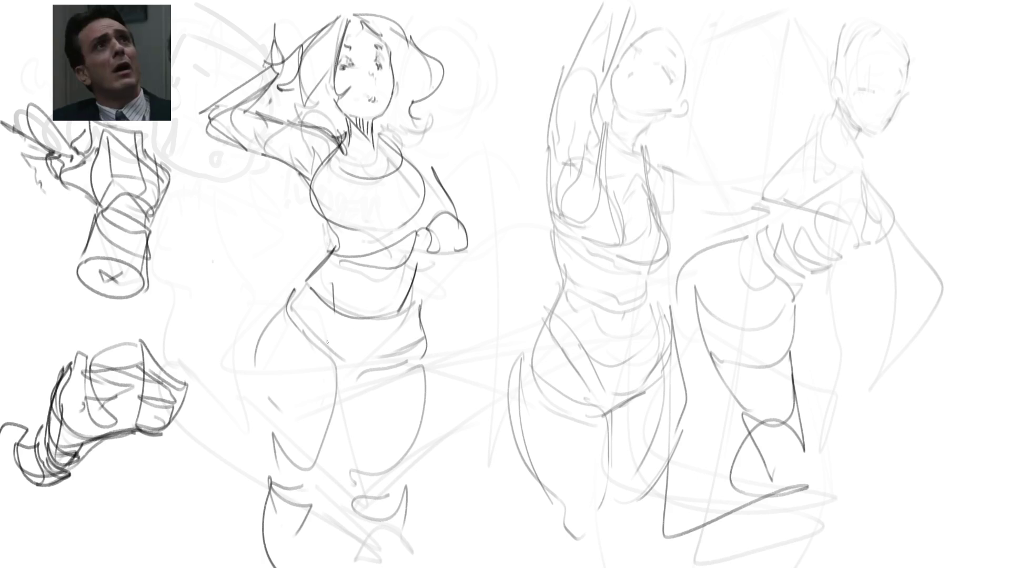
pyautogui.moveTo(431, 283)
pyautogui.mouseDown()
pyautogui.moveTo(426, 370)
pyautogui.moveTo(364, 387)
pyautogui.mouseUp()
pyautogui.moveTo(425, 368); pyautogui.dragTo(330, 387)
pyautogui.moveTo(292, 304); pyautogui.dragTo(336, 373)
# Step: Draw the shorts' leg openings, the outer and inner thigh lines, and the knees
pyautogui.moveTo(306, 282)
pyautogui.mouseDown()
pyautogui.moveTo(274, 317)
pyautogui.moveTo(264, 437)
pyautogui.moveTo(309, 444)
pyautogui.mouseUp()
pyautogui.moveTo(349, 396)
pyautogui.mouseDown()
pyautogui.moveTo(309, 446)
pyautogui.moveTo(319, 471)
pyautogui.mouseUp()
pyautogui.moveTo(339, 438)
pyautogui.mouseDown()
pyautogui.moveTo(337, 476)
pyautogui.moveTo(340, 465)
pyautogui.mouseUp()
pyautogui.moveTo(401, 425); pyautogui.dragTo(388, 447)
pyautogui.moveTo(429, 381); pyautogui.dragTo(420, 458)
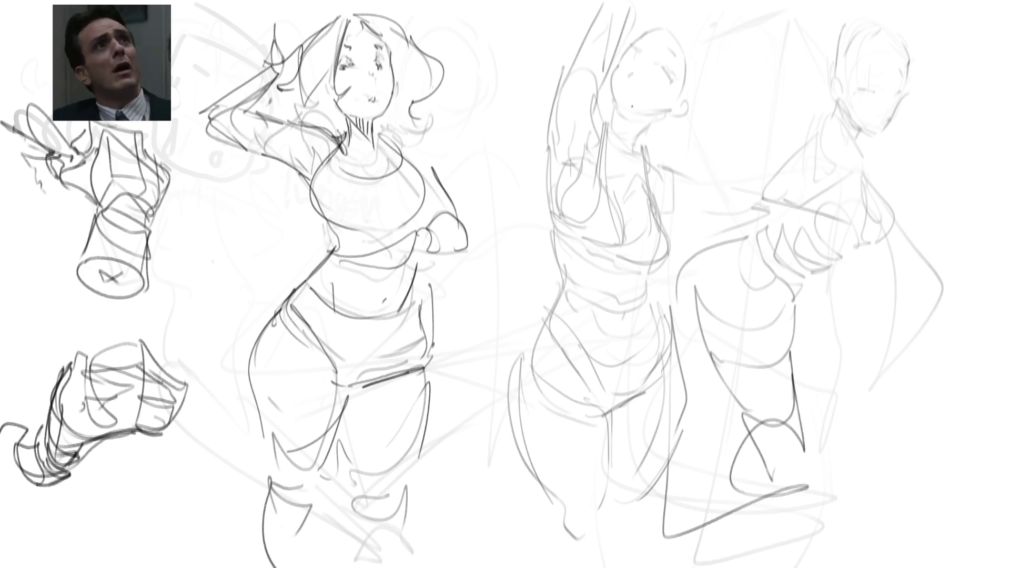
# Step: Erase and redraw the raised arm and hand, then draw her open mouth and restore strokes
pyautogui.moveTo(300, 56)
pyautogui.mouseDown()
pyautogui.moveTo(311, 58)
pyautogui.moveTo(279, 68)
pyautogui.moveTo(196, 157)
pyautogui.mouseUp()
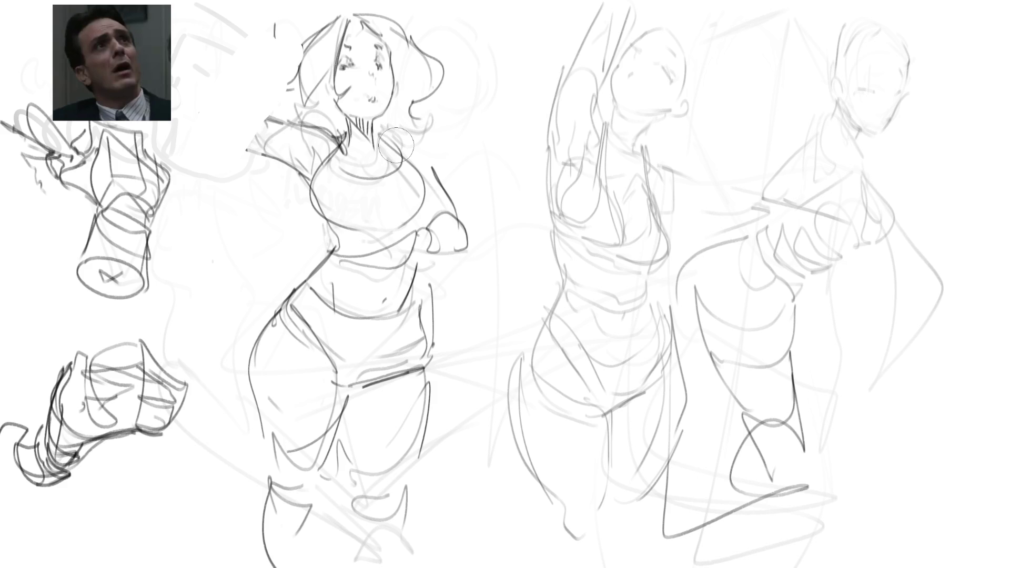
pyautogui.press('b')
pyautogui.moveTo(264, 113); pyautogui.dragTo(221, 115)
pyautogui.moveTo(204, 118)
pyautogui.mouseDown()
pyautogui.moveTo(227, 147)
pyautogui.moveTo(211, 139)
pyautogui.mouseUp()
pyautogui.moveTo(199, 103); pyautogui.dragTo(228, 104)
pyautogui.moveTo(240, 38); pyautogui.dragTo(198, 100)
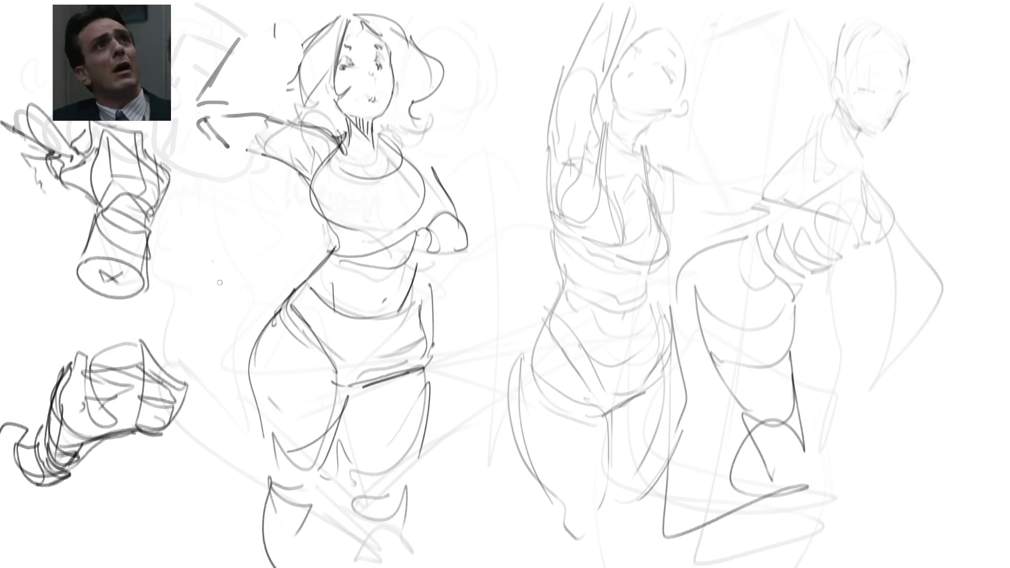
pyautogui.moveTo(243, 44); pyautogui.dragTo(236, 89)
pyautogui.moveTo(240, 24)
pyautogui.mouseDown()
pyautogui.moveTo(242, 64)
pyautogui.moveTo(253, 45)
pyautogui.mouseUp()
pyautogui.moveTo(233, 1); pyautogui.dragTo(278, 84)
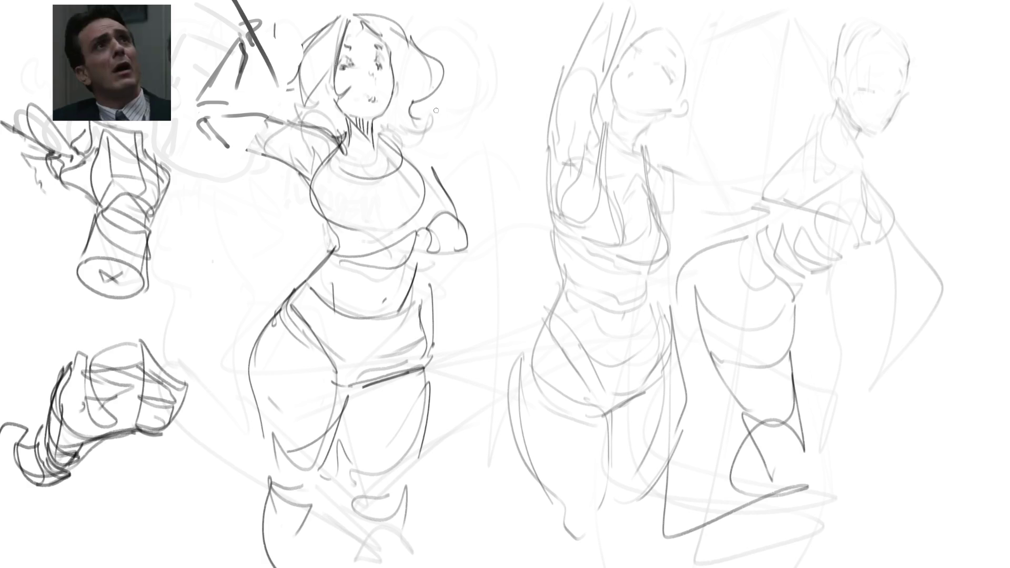
pyautogui.moveTo(378, 93); pyautogui.dragTo(368, 106)
pyautogui.hotkey('ctrl', 'z')
pyautogui.hotkey('ctrl', 'z')
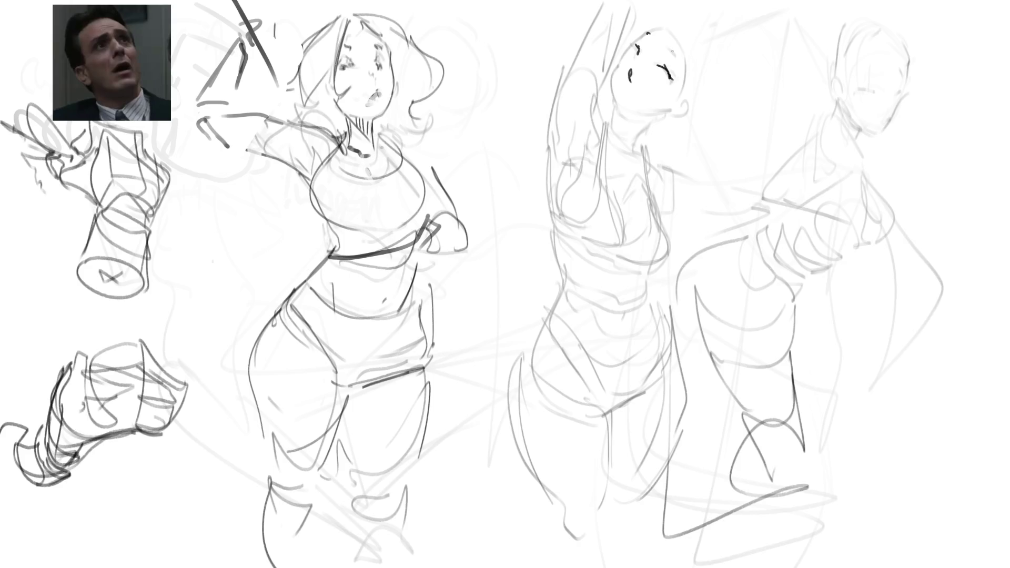
# Step: Ink the middle figure's forehead and head outline, adding curly hair tufts around it
pyautogui.moveTo(647, 30)
pyautogui.mouseDown()
pyautogui.moveTo(631, 43)
pyautogui.moveTo(613, 97)
pyautogui.moveTo(611, 132)
pyautogui.moveTo(639, 154)
pyautogui.moveTo(694, 72)
pyautogui.moveTo(669, 21)
pyautogui.mouseUp()
pyautogui.moveTo(695, 64)
pyautogui.mouseDown()
pyautogui.moveTo(691, 26)
pyautogui.moveTo(706, 26)
pyautogui.mouseUp()
pyautogui.moveTo(693, 32)
pyautogui.mouseDown()
pyautogui.moveTo(695, 44)
pyautogui.moveTo(681, 14)
pyautogui.moveTo(708, 100)
pyautogui.moveTo(686, 116)
pyautogui.moveTo(697, 122)
pyautogui.mouseUp()
pyautogui.moveTo(658, 118)
pyautogui.mouseDown()
pyautogui.moveTo(705, 130)
pyautogui.moveTo(670, 131)
pyautogui.moveTo(691, 151)
pyautogui.moveTo(678, 154)
pyautogui.mouseUp()
pyautogui.moveTo(703, 153)
pyautogui.mouseDown()
pyautogui.moveTo(686, 164)
pyautogui.moveTo(700, 169)
pyautogui.moveTo(739, 121)
pyautogui.moveTo(753, 57)
pyautogui.moveTo(736, 70)
pyautogui.mouseUp()
pyautogui.moveTo(719, 4); pyautogui.dragTo(737, 24)
pyautogui.moveTo(711, 1); pyautogui.dragTo(714, 7)
pyautogui.moveTo(722, 2); pyautogui.dragTo(739, 28)
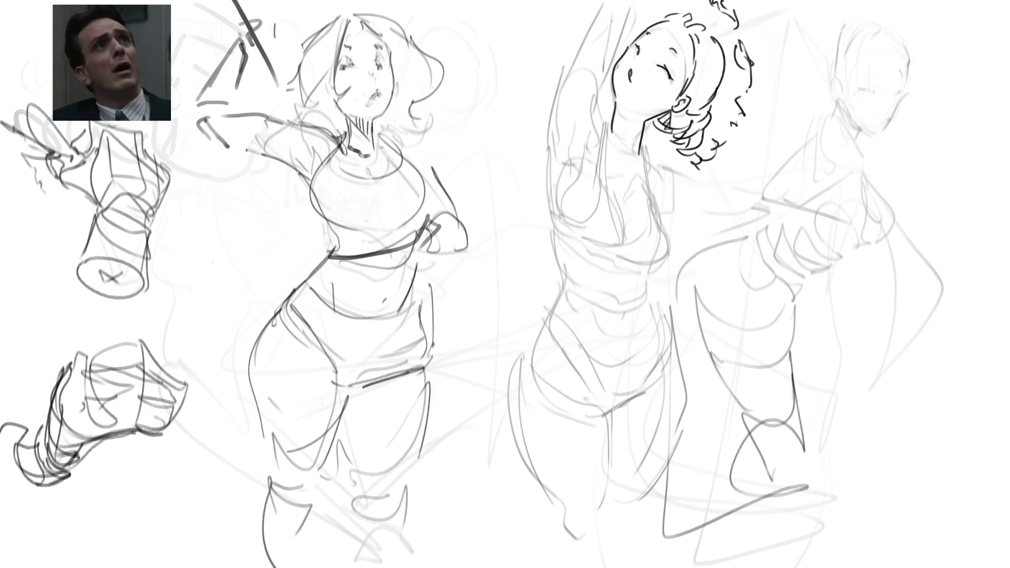
# Step: Outline the left side of the hair, the neck and the raised arm, redrawing the chest curve
pyautogui.moveTo(633, 14); pyautogui.dragTo(600, 129)
pyautogui.moveTo(603, 93); pyautogui.dragTo(583, 157)
pyautogui.moveTo(602, 1)
pyautogui.mouseDown()
pyautogui.moveTo(565, 90)
pyautogui.moveTo(545, 176)
pyautogui.moveTo(552, 222)
pyautogui.mouseUp()
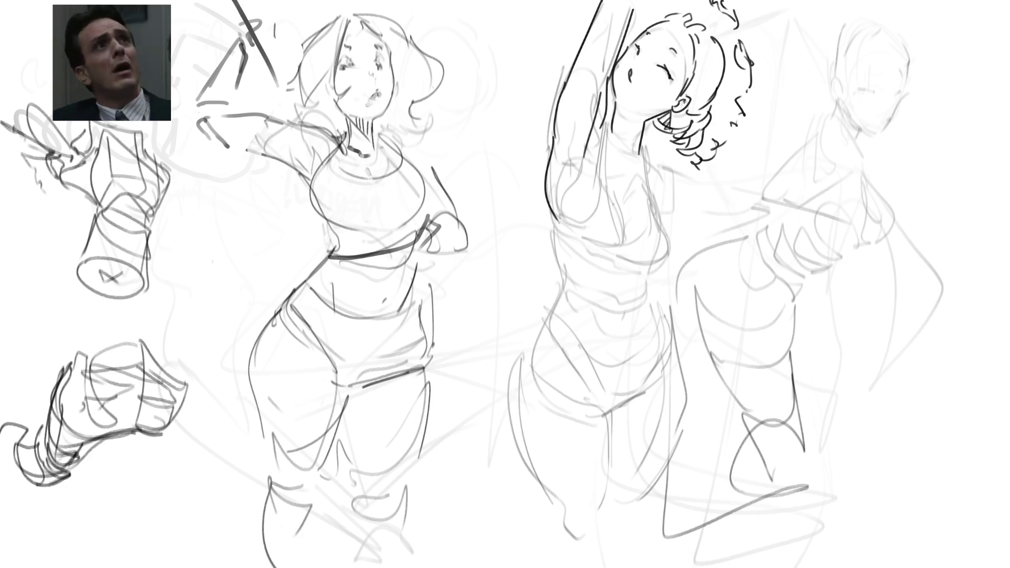
pyautogui.moveTo(577, 122)
pyautogui.mouseDown()
pyautogui.moveTo(564, 170)
pyautogui.moveTo(596, 173)
pyautogui.moveTo(581, 173)
pyautogui.moveTo(569, 224)
pyautogui.mouseUp()
pyautogui.hotkey('ctrl', 'z')
pyautogui.hotkey('ctrl', 'z')
pyautogui.hotkey('ctrl', 'z')
pyautogui.moveTo(582, 176); pyautogui.dragTo(585, 226)
pyautogui.hotkey('ctrl', 'z')
pyautogui.moveTo(577, 185); pyautogui.dragTo(585, 242)
# Step: Draw the shoulder and torso lines and outline the edges and hem of the cropped top
pyautogui.moveTo(606, 121)
pyautogui.mouseDown()
pyautogui.moveTo(600, 192)
pyautogui.moveTo(607, 181)
pyautogui.moveTo(624, 229)
pyautogui.mouseUp()
pyautogui.moveTo(535, 225); pyautogui.dragTo(674, 272)
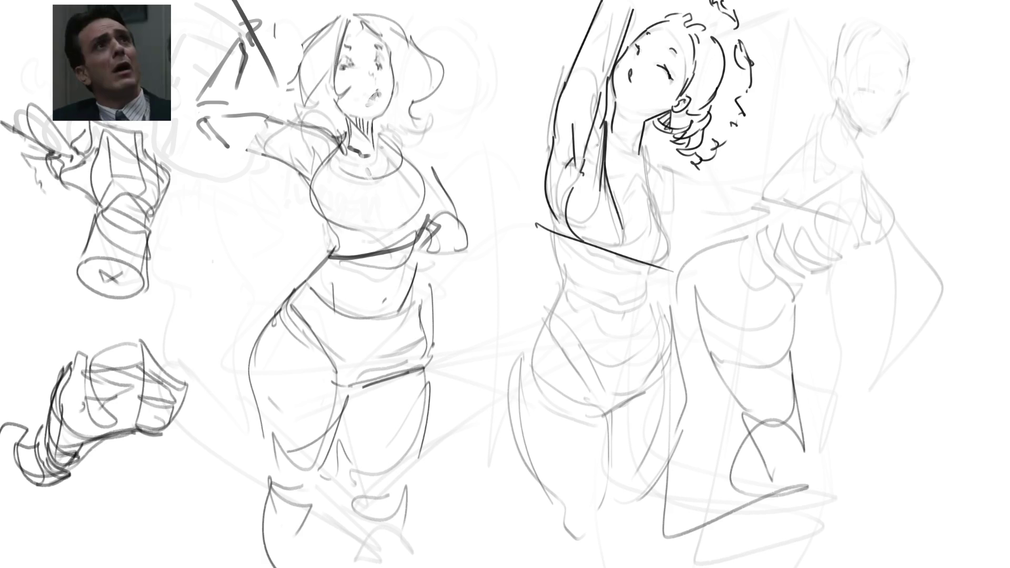
pyautogui.moveTo(606, 121)
pyautogui.mouseDown()
pyautogui.moveTo(640, 136)
pyautogui.moveTo(638, 167)
pyautogui.moveTo(608, 124)
pyautogui.moveTo(625, 216)
pyautogui.mouseUp()
pyautogui.moveTo(608, 112); pyautogui.dragTo(594, 149)
pyautogui.moveTo(588, 149)
pyautogui.mouseDown()
pyautogui.moveTo(546, 169)
pyautogui.moveTo(545, 215)
pyautogui.mouseUp()
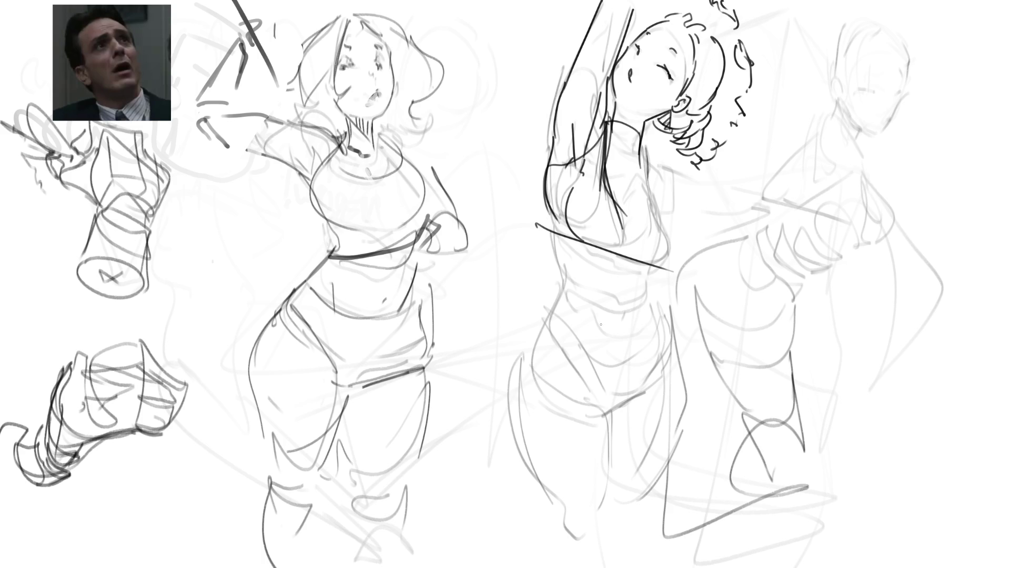
pyautogui.moveTo(648, 159)
pyautogui.mouseDown()
pyautogui.moveTo(665, 173)
pyautogui.moveTo(676, 247)
pyautogui.mouseUp()
pyautogui.moveTo(552, 224)
pyautogui.mouseDown()
pyautogui.moveTo(563, 293)
pyautogui.moveTo(656, 269)
pyautogui.moveTo(666, 322)
pyautogui.mouseUp()
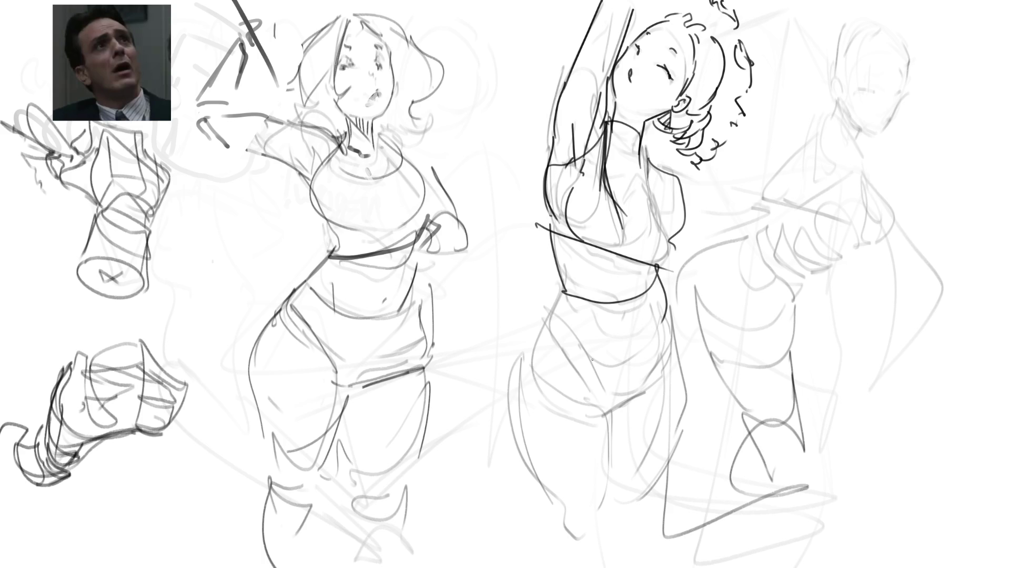
# Step: Draw dark contours down the lower torso, hips and both legs, plus the right side
pyautogui.moveTo(561, 275)
pyautogui.mouseDown()
pyautogui.moveTo(545, 312)
pyautogui.moveTo(584, 408)
pyautogui.moveTo(620, 419)
pyautogui.mouseUp()
pyautogui.moveTo(664, 325)
pyautogui.mouseDown()
pyautogui.moveTo(651, 366)
pyautogui.moveTo(600, 421)
pyautogui.mouseUp()
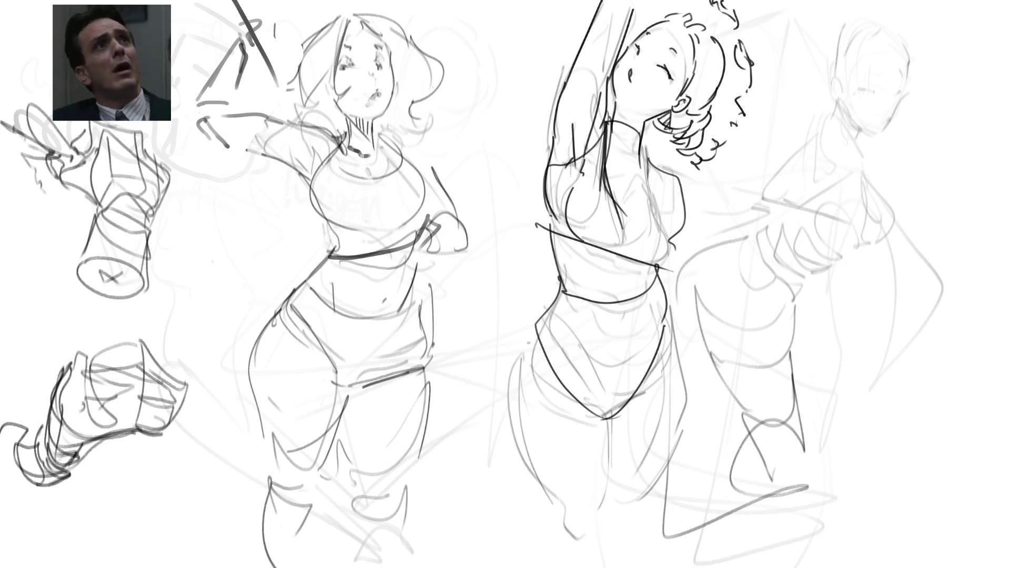
pyautogui.moveTo(536, 330)
pyautogui.mouseDown()
pyautogui.moveTo(509, 393)
pyautogui.moveTo(602, 418)
pyautogui.moveTo(657, 389)
pyautogui.mouseUp()
pyautogui.moveTo(667, 307)
pyautogui.mouseDown()
pyautogui.moveTo(687, 379)
pyautogui.moveTo(632, 517)
pyautogui.mouseUp()
pyautogui.moveTo(609, 428); pyautogui.dragTo(615, 515)
pyautogui.moveTo(513, 375)
pyautogui.mouseDown()
pyautogui.moveTo(590, 559)
pyautogui.moveTo(613, 558)
pyautogui.mouseUp()
pyautogui.moveTo(654, 485); pyautogui.dragTo(633, 545)
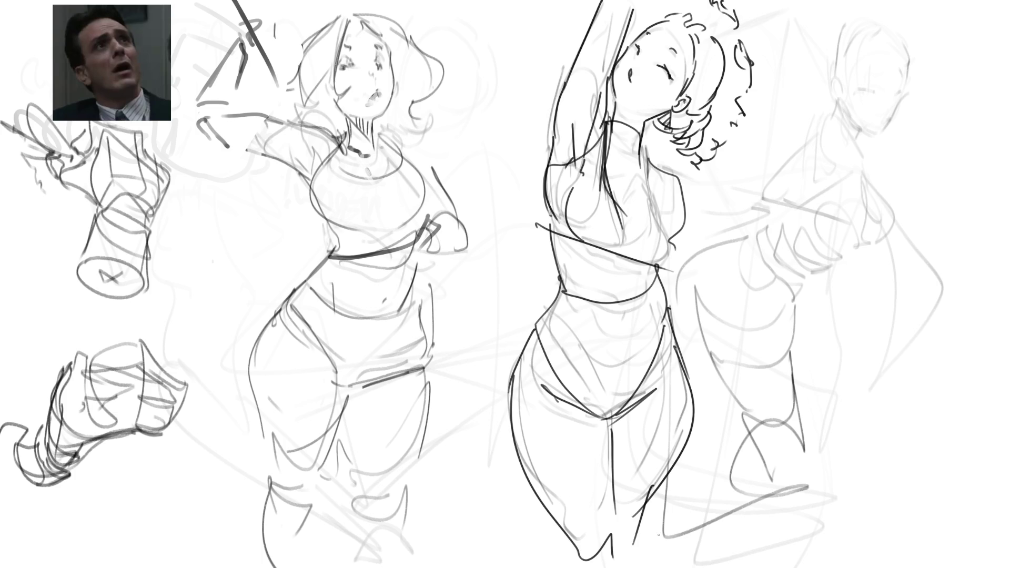
pyautogui.moveTo(684, 174); pyautogui.dragTo(681, 269)
# Step: Draw a short horizontal eye line on the far-right figure's face
pyautogui.moveTo(860, 90)
pyautogui.mouseDown()
pyautogui.moveTo(879, 89)
pyautogui.moveTo(876, 73)
pyautogui.moveTo(902, 87)
pyautogui.moveTo(892, 116)
pyautogui.mouseUp()
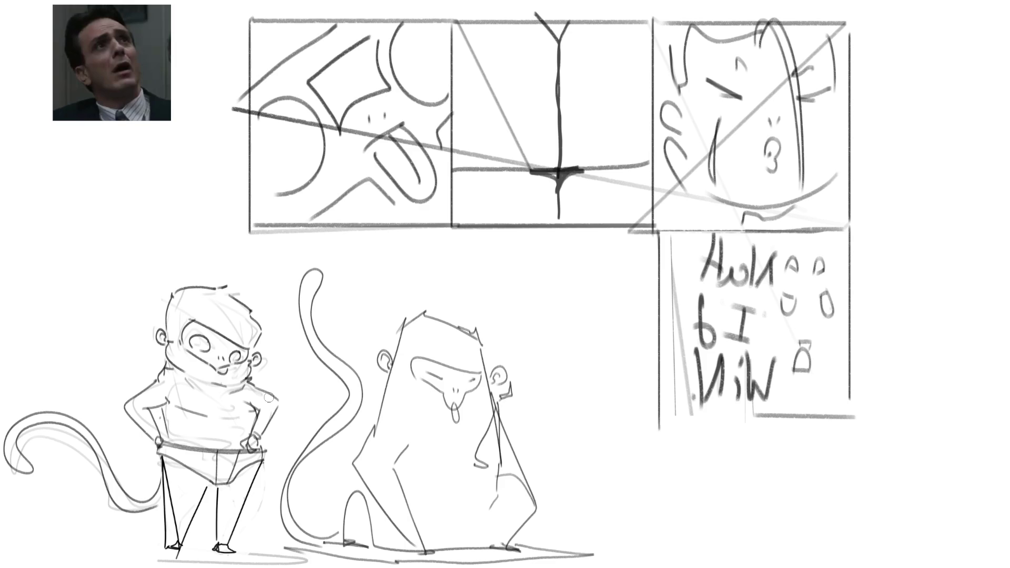
pyautogui.moveTo(246, 355)
pyautogui.mouseDown()
pyautogui.moveTo(231, 315)
pyautogui.moveTo(216, 310)
pyautogui.moveTo(237, 324)
pyautogui.moveTo(187, 303)
pyautogui.mouseUp()
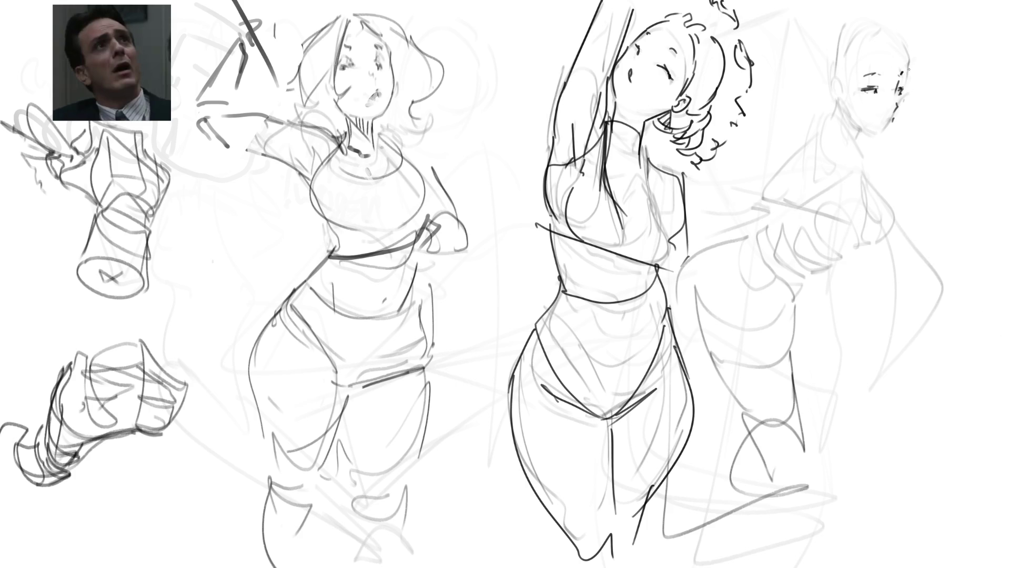
# Step: Draw the far-right figure's ear and the right side of her face, adding ear detail
pyautogui.moveTo(838, 77)
pyautogui.mouseDown()
pyautogui.moveTo(827, 88)
pyautogui.moveTo(841, 90)
pyautogui.moveTo(836, 101)
pyautogui.moveTo(839, 91)
pyautogui.moveTo(829, 93)
pyautogui.moveTo(847, 115)
pyautogui.mouseUp()
pyautogui.moveTo(907, 87)
pyautogui.mouseDown()
pyautogui.moveTo(887, 135)
pyautogui.moveTo(853, 143)
pyautogui.moveTo(865, 134)
pyautogui.mouseUp()
pyautogui.hotkey('ctrl', 'z')
pyautogui.hotkey('ctrl', 'z')
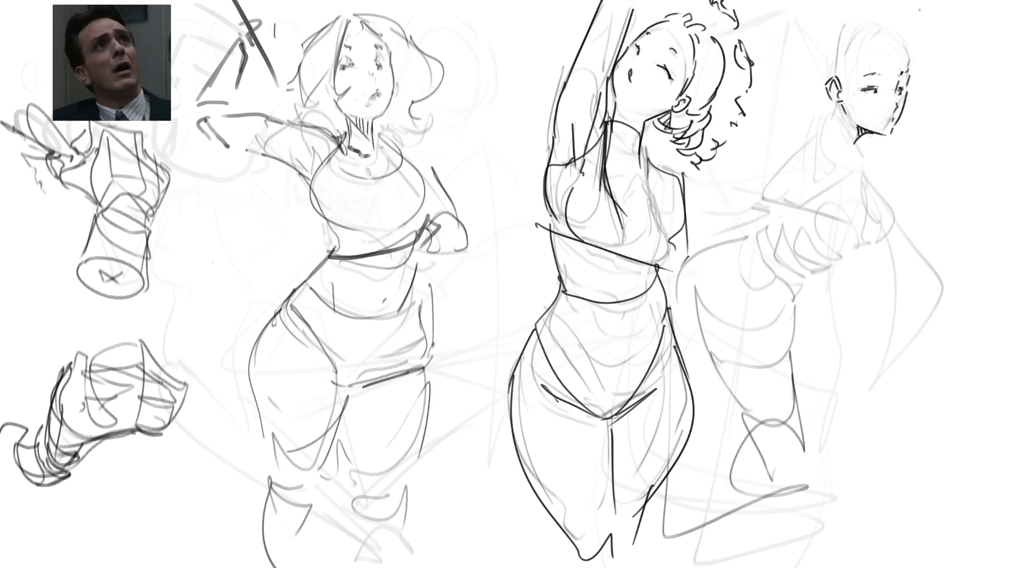
pyautogui.moveTo(834, 102)
pyautogui.mouseDown()
pyautogui.moveTo(842, 115)
pyautogui.moveTo(828, 125)
pyautogui.mouseUp()
# Step: Draw the shoulder, neck and arm lines, undoing the long chest strokes, and add the inner ear
pyautogui.moveTo(829, 123)
pyautogui.mouseDown()
pyautogui.moveTo(855, 154)
pyautogui.moveTo(874, 208)
pyautogui.mouseUp()
pyautogui.moveTo(863, 156); pyautogui.dragTo(896, 218)
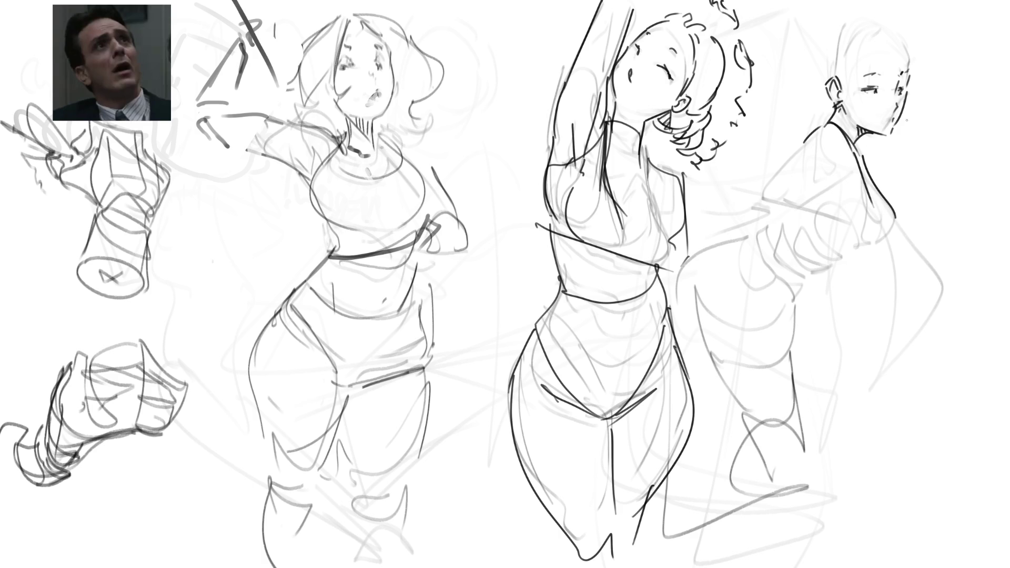
pyautogui.moveTo(865, 148); pyautogui.dragTo(874, 182)
pyautogui.hotkey('ctrl', 'z')
pyautogui.hotkey('ctrl', 'z')
pyautogui.hotkey('ctrl', 'z')
pyautogui.hotkey('ctrl', 'z')
pyautogui.moveTo(805, 141)
pyautogui.mouseDown()
pyautogui.moveTo(749, 205)
pyautogui.moveTo(758, 220)
pyautogui.moveTo(793, 229)
pyautogui.moveTo(783, 196)
pyautogui.moveTo(825, 242)
pyautogui.mouseUp()
pyautogui.moveTo(798, 209)
pyautogui.mouseDown()
pyautogui.moveTo(857, 249)
pyautogui.moveTo(824, 176)
pyautogui.moveTo(837, 164)
pyautogui.moveTo(790, 214)
pyautogui.mouseUp()
pyautogui.hotkey('ctrl', 'z')
pyautogui.hotkey('ctrl', 'z')
pyautogui.hotkey('ctrl', 'z')
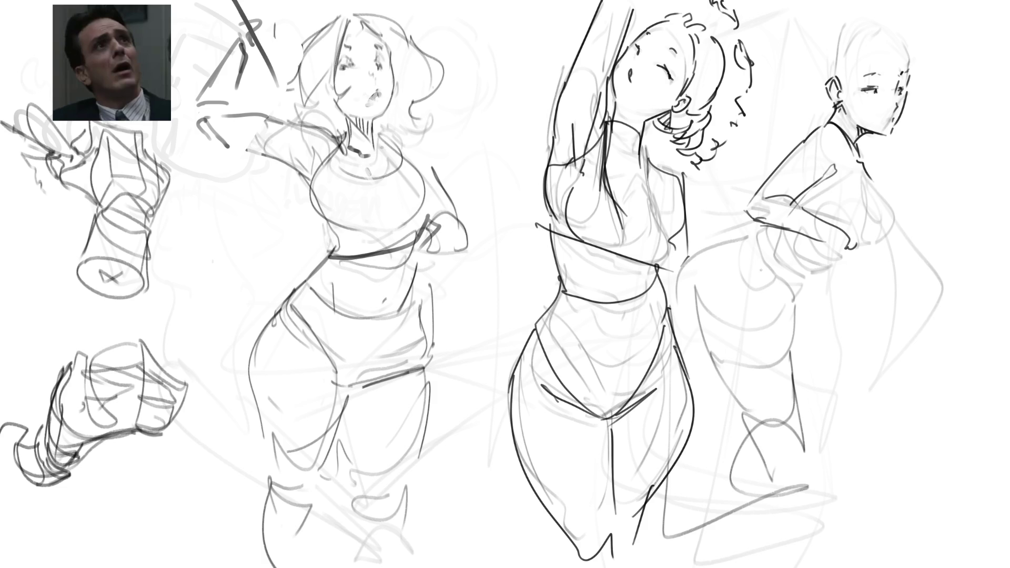
pyautogui.moveTo(844, 88)
pyautogui.mouseDown()
pyautogui.moveTo(842, 98)
pyautogui.moveTo(869, 46)
pyautogui.moveTo(855, 108)
pyautogui.mouseUp()
# Step: Sketch her hair strokes and outline, gathering the hair into a bun
pyautogui.moveTo(879, 56); pyautogui.dragTo(860, 68)
pyautogui.moveTo(894, 36); pyautogui.dragTo(868, 61)
pyautogui.moveTo(897, 20)
pyautogui.mouseDown()
pyautogui.moveTo(921, 59)
pyautogui.moveTo(914, 66)
pyautogui.moveTo(895, 30)
pyautogui.moveTo(837, 58)
pyautogui.moveTo(902, 24)
pyautogui.mouseUp()
pyautogui.moveTo(859, 29); pyautogui.dragTo(844, 48)
pyautogui.moveTo(877, 10)
pyautogui.mouseDown()
pyautogui.moveTo(824, 60)
pyautogui.moveTo(817, 85)
pyautogui.mouseUp()
pyautogui.moveTo(841, 10); pyautogui.dragTo(806, 47)
pyautogui.moveTo(813, 66)
pyautogui.mouseDown()
pyautogui.moveTo(804, 83)
pyautogui.moveTo(824, 103)
pyautogui.moveTo(804, 106)
pyautogui.mouseUp()
pyautogui.moveTo(805, 79); pyautogui.dragTo(822, 117)
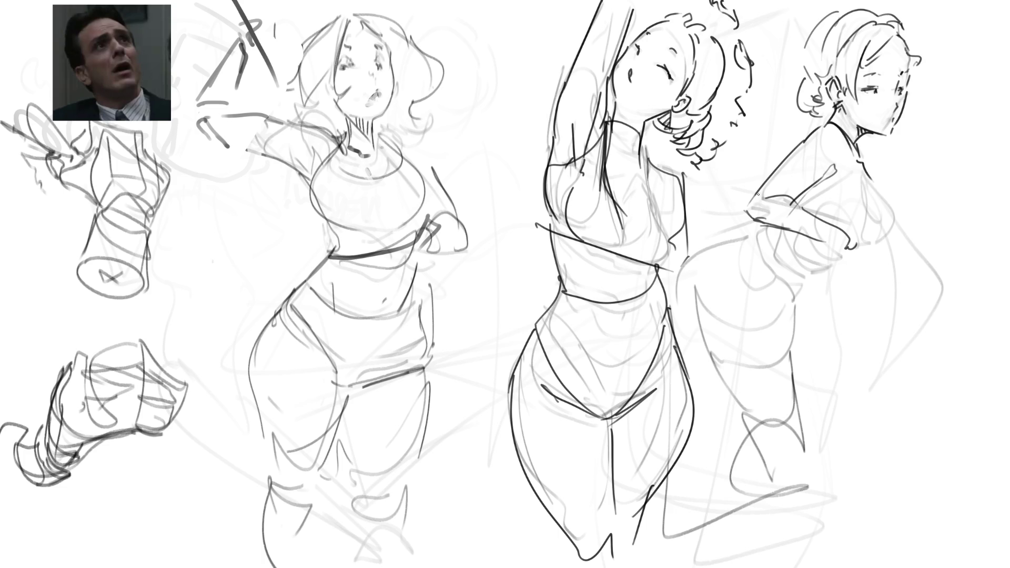
# Step: Draw the far-right figure's mouth, then her torso, chest, neck and back lines
pyautogui.moveTo(882, 123); pyautogui.dragTo(891, 122)
pyautogui.moveTo(882, 121); pyautogui.dragTo(893, 119)
pyautogui.moveTo(831, 178); pyautogui.dragTo(849, 230)
pyautogui.moveTo(871, 181)
pyautogui.mouseDown()
pyautogui.moveTo(889, 234)
pyautogui.moveTo(866, 248)
pyautogui.mouseUp()
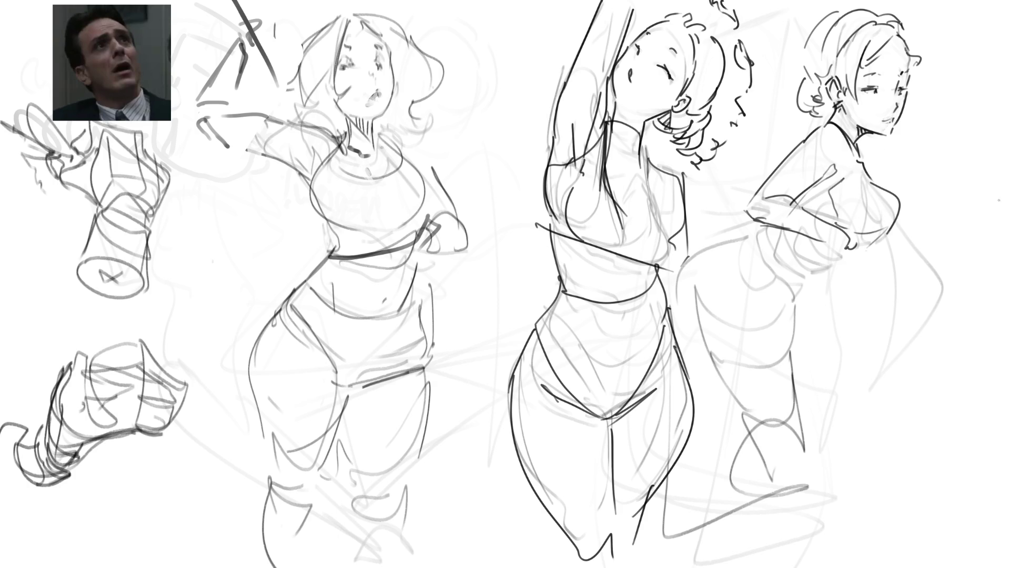
pyautogui.moveTo(861, 141); pyautogui.dragTo(872, 173)
pyautogui.moveTo(905, 227); pyautogui.dragTo(890, 267)
pyautogui.moveTo(914, 251)
pyautogui.mouseDown()
pyautogui.moveTo(942, 289)
pyautogui.moveTo(926, 304)
pyautogui.mouseUp()
pyautogui.moveTo(899, 262); pyautogui.dragTo(916, 329)
# Step: Sketch the hand curl at the waist and the waist and hip curves, redoing one stroke
pyautogui.moveTo(859, 241); pyautogui.dragTo(877, 268)
pyautogui.moveTo(842, 268)
pyautogui.mouseDown()
pyautogui.moveTo(879, 261)
pyautogui.moveTo(791, 292)
pyautogui.mouseUp()
pyautogui.hotkey('ctrl', 'z')
pyautogui.moveTo(853, 258); pyautogui.dragTo(783, 282)
pyautogui.moveTo(815, 177)
pyautogui.mouseDown()
pyautogui.moveTo(779, 221)
pyautogui.moveTo(771, 279)
pyautogui.moveTo(761, 277)
pyautogui.mouseUp()
pyautogui.moveTo(773, 234); pyautogui.dragTo(760, 307)
pyautogui.moveTo(804, 281); pyautogui.dragTo(789, 327)
# Step: Draw the back-to-hip curve and the thigh and leg lines down to the knee
pyautogui.moveTo(717, 248)
pyautogui.mouseDown()
pyautogui.moveTo(684, 416)
pyautogui.moveTo(758, 343)
pyautogui.moveTo(803, 443)
pyautogui.mouseUp()
pyautogui.moveTo(716, 424); pyautogui.dragTo(791, 461)
pyautogui.moveTo(799, 295); pyautogui.dragTo(813, 458)
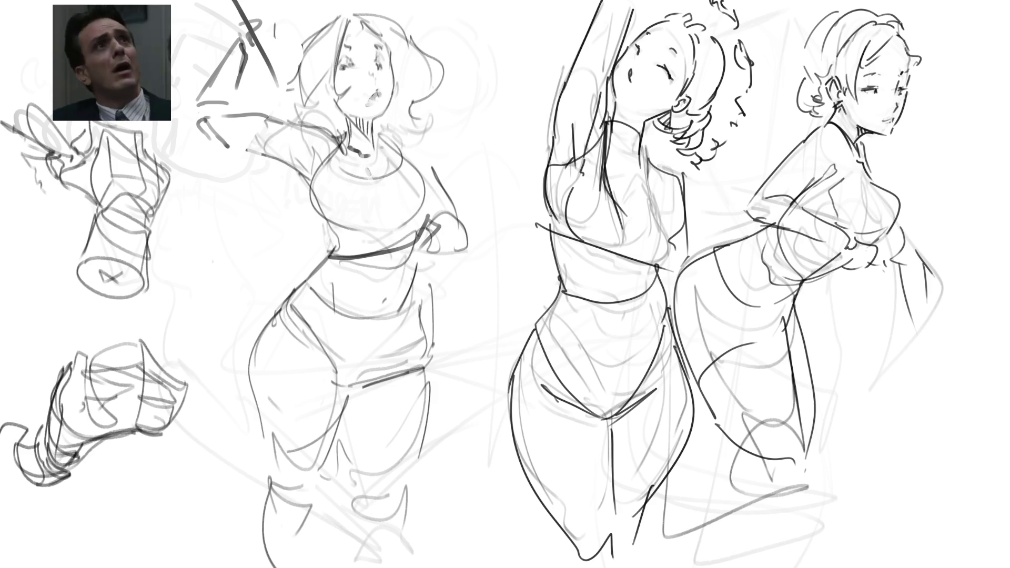
pyautogui.moveTo(740, 427)
pyautogui.mouseDown()
pyautogui.moveTo(667, 525)
pyautogui.moveTo(808, 485)
pyautogui.mouseUp()
pyautogui.moveTo(807, 428); pyautogui.dragTo(812, 492)
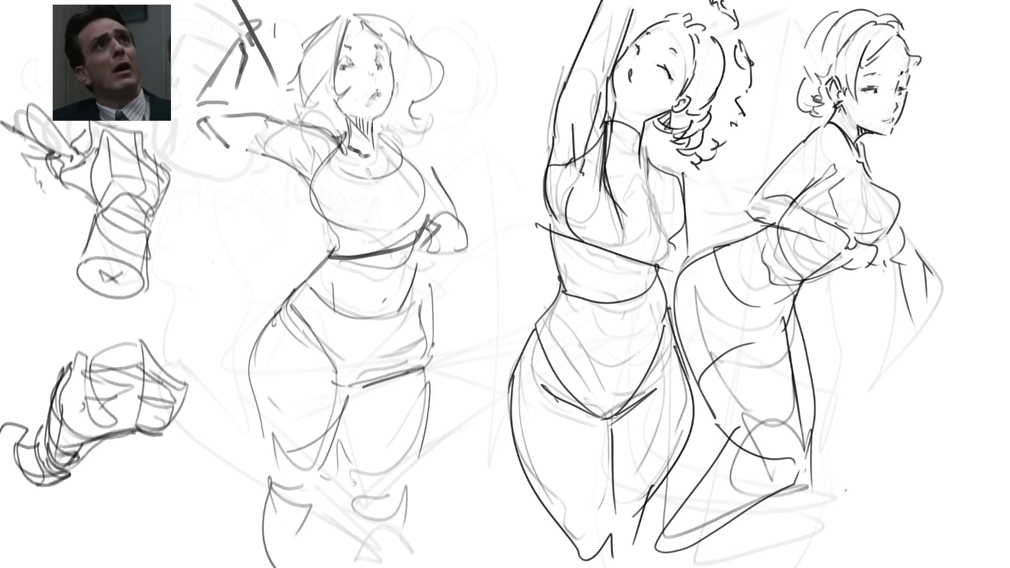
# Step: Draw the long side line and the hand and wrist at the arm's end
pyautogui.moveTo(907, 194)
pyautogui.mouseDown()
pyautogui.moveTo(853, 295)
pyautogui.moveTo(937, 234)
pyautogui.mouseUp()
pyautogui.moveTo(961, 258)
pyautogui.mouseDown()
pyautogui.moveTo(951, 302)
pyautogui.moveTo(879, 341)
pyautogui.mouseUp()
pyautogui.moveTo(880, 340)
pyautogui.mouseDown()
pyautogui.moveTo(935, 345)
pyautogui.moveTo(948, 327)
pyautogui.mouseUp()
pyautogui.moveTo(949, 329); pyautogui.dragTo(908, 345)
pyautogui.moveTo(883, 244); pyautogui.dragTo(861, 290)
pyautogui.moveTo(957, 304)
pyautogui.mouseDown()
pyautogui.moveTo(941, 332)
pyautogui.moveTo(950, 322)
pyautogui.mouseUp()
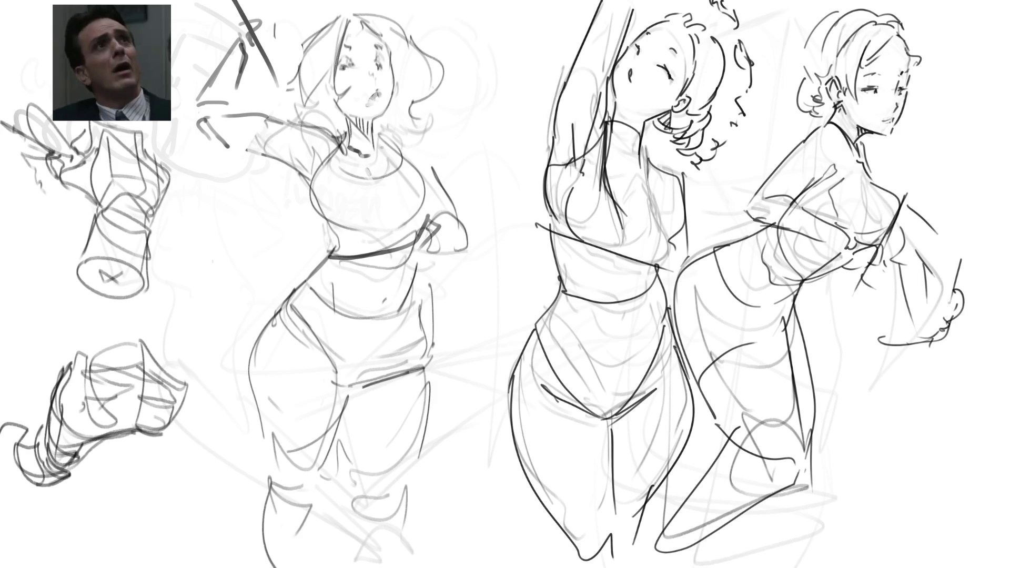
# Step: Draw a boxy sleeve with a fold line around the right figure's arm
pyautogui.moveTo(908, 194)
pyautogui.mouseDown()
pyautogui.moveTo(966, 239)
pyautogui.moveTo(951, 280)
pyautogui.mouseUp()
pyautogui.moveTo(862, 268)
pyautogui.mouseDown()
pyautogui.moveTo(840, 338)
pyautogui.moveTo(917, 354)
pyautogui.mouseUp()
pyautogui.moveTo(924, 201); pyautogui.dragTo(960, 240)
pyautogui.moveTo(836, 304); pyautogui.dragTo(834, 340)
# Step: Redraw the neck, back, hip and leg lines plus the cuff, then flip the canvas horizontally
pyautogui.moveTo(830, 116)
pyautogui.mouseDown()
pyautogui.moveTo(784, 162)
pyautogui.moveTo(782, 175)
pyautogui.moveTo(794, 149)
pyautogui.moveTo(773, 246)
pyautogui.moveTo(883, 247)
pyautogui.mouseUp()
pyautogui.moveTo(918, 208); pyautogui.dragTo(922, 265)
pyautogui.moveTo(854, 238); pyautogui.dragTo(839, 367)
pyautogui.moveTo(764, 210); pyautogui.dragTo(742, 331)
pyautogui.moveTo(767, 342)
pyautogui.mouseDown()
pyautogui.moveTo(846, 328)
pyautogui.moveTo(827, 382)
pyautogui.moveTo(828, 438)
pyautogui.moveTo(727, 446)
pyautogui.mouseUp()
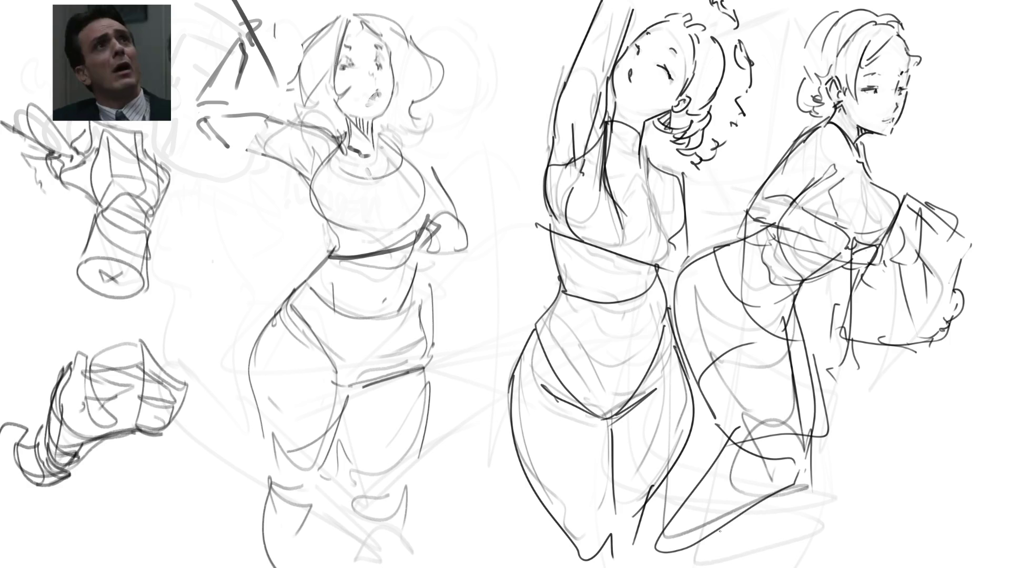
pyautogui.press('h')
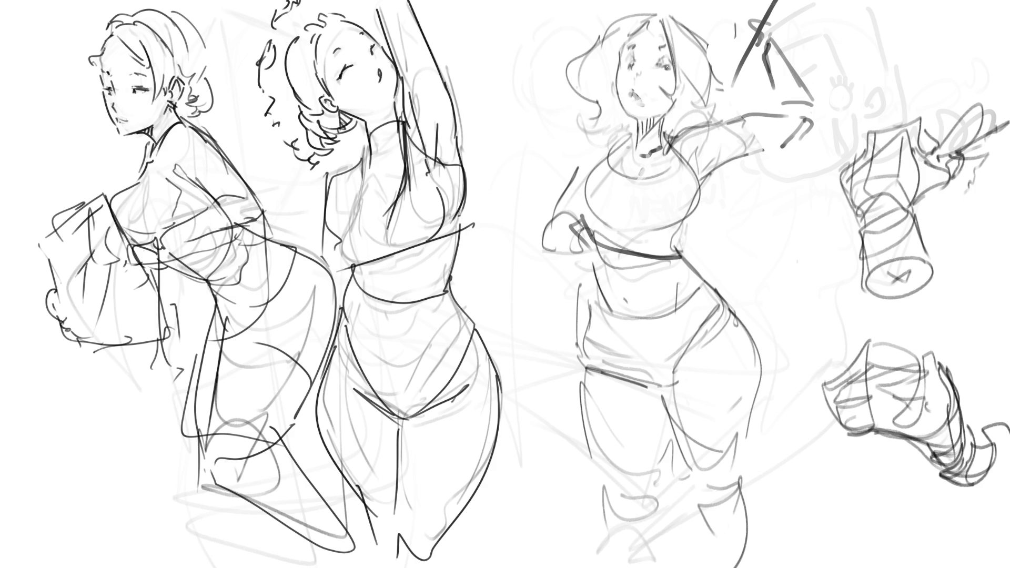
# Step: Darken the raised-arm figure's eyes, left eyebrow and mouth, undoing a stray eyelash stroke
pyautogui.moveTo(659, 62); pyautogui.dragTo(674, 67)
pyautogui.hotkey('ctrl', 'z')
pyautogui.moveTo(624, 63); pyautogui.dragTo(634, 65)
pyautogui.moveTo(627, 48); pyautogui.dragTo(667, 43)
pyautogui.moveTo(629, 88); pyautogui.dragTo(640, 97)
pyautogui.moveTo(648, 95); pyautogui.dragTo(648, 98)
# Step: Ink hair strands across the forehead and right side, plus the left cheek line
pyautogui.moveTo(652, 18); pyautogui.dragTo(613, 46)
pyautogui.moveTo(658, 16)
pyautogui.mouseDown()
pyautogui.moveTo(659, 95)
pyautogui.moveTo(693, 79)
pyautogui.moveTo(680, 98)
pyautogui.mouseUp()
pyautogui.moveTo(620, 50)
pyautogui.mouseDown()
pyautogui.moveTo(609, 95)
pyautogui.moveTo(616, 90)
pyautogui.mouseUp()
pyautogui.hotkey('ctrl', 'z')
pyautogui.hotkey('ctrl', 'z')
# Step: Ink the left hair curls and chin curve, erasing stray bits around the mouth
pyautogui.moveTo(605, 26)
pyautogui.mouseDown()
pyautogui.moveTo(574, 52)
pyautogui.moveTo(566, 119)
pyautogui.moveTo(584, 135)
pyautogui.mouseUp()
pyautogui.moveTo(589, 38)
pyautogui.mouseDown()
pyautogui.moveTo(631, 1)
pyautogui.moveTo(711, 30)
pyautogui.moveTo(706, 72)
pyautogui.moveTo(725, 86)
pyautogui.moveTo(661, 122)
pyautogui.moveTo(690, 138)
pyautogui.mouseUp()
pyautogui.moveTo(713, 63); pyautogui.dragTo(734, 120)
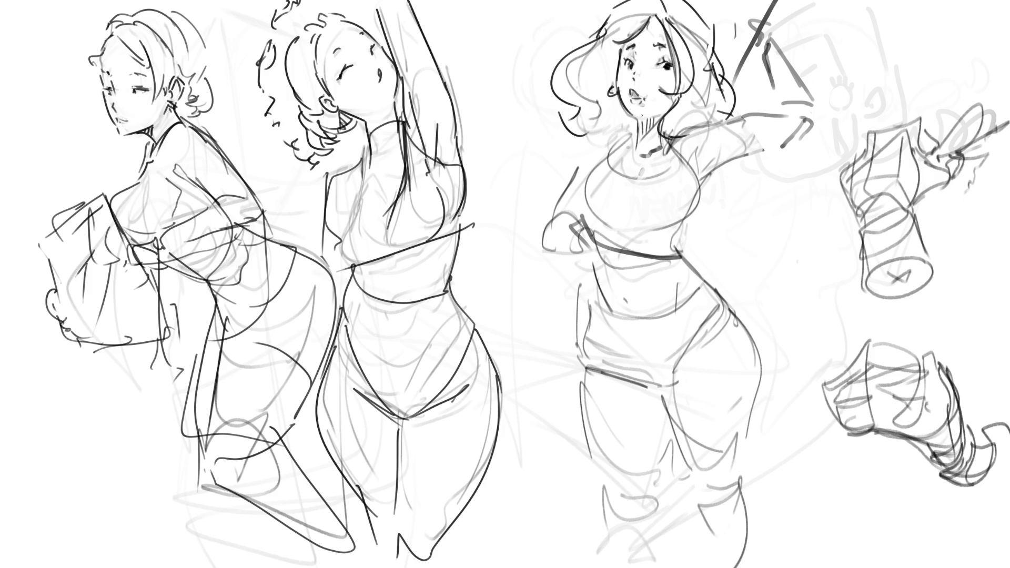
pyautogui.moveTo(632, 120)
pyautogui.mouseDown()
pyautogui.moveTo(646, 117)
pyautogui.moveTo(634, 119)
pyautogui.mouseUp()
pyautogui.moveTo(641, 105)
pyautogui.mouseDown()
pyautogui.moveTo(651, 102)
pyautogui.moveTo(638, 130)
pyautogui.moveTo(670, 112)
pyautogui.moveTo(638, 157)
pyautogui.mouseUp()
# Step: Ink the neck, collar, left shoulder line and curved neckline
pyautogui.moveTo(664, 124)
pyautogui.mouseDown()
pyautogui.moveTo(668, 140)
pyautogui.moveTo(625, 162)
pyautogui.moveTo(648, 163)
pyautogui.mouseUp()
pyautogui.moveTo(647, 159); pyautogui.dragTo(676, 139)
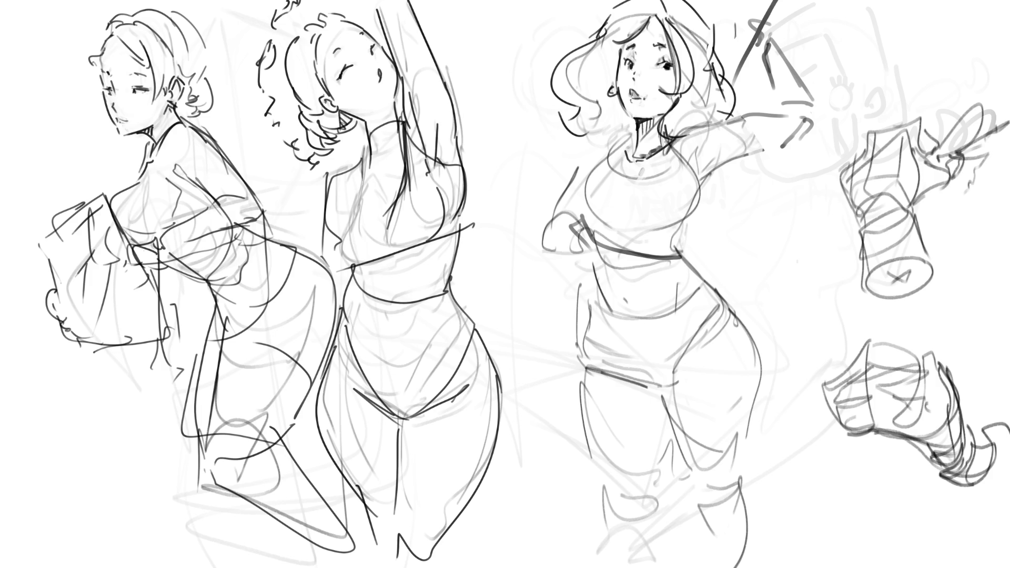
pyautogui.moveTo(610, 136); pyautogui.dragTo(629, 153)
pyautogui.moveTo(625, 148)
pyautogui.mouseDown()
pyautogui.moveTo(618, 162)
pyautogui.moveTo(614, 151)
pyautogui.mouseUp()
pyautogui.moveTo(620, 136); pyautogui.dragTo(582, 160)
pyautogui.moveTo(626, 138)
pyautogui.mouseDown()
pyautogui.moveTo(605, 194)
pyautogui.moveTo(671, 152)
pyautogui.moveTo(605, 191)
pyautogui.mouseUp()
# Step: Outline both sides of the chest, the under-bust line and the torso side
pyautogui.moveTo(664, 145); pyautogui.dragTo(641, 236)
pyautogui.moveTo(606, 156); pyautogui.dragTo(586, 212)
pyautogui.moveTo(610, 150)
pyautogui.mouseDown()
pyautogui.moveTo(574, 196)
pyautogui.moveTo(663, 235)
pyautogui.moveTo(703, 178)
pyautogui.moveTo(740, 155)
pyautogui.mouseUp()
pyautogui.moveTo(680, 143)
pyautogui.mouseDown()
pyautogui.moveTo(760, 126)
pyautogui.moveTo(751, 154)
pyautogui.mouseUp()
# Step: Draw the forearm and hand folded across the chest, undoing a bad redraw
pyautogui.moveTo(627, 252)
pyautogui.mouseDown()
pyautogui.moveTo(582, 257)
pyautogui.moveTo(588, 227)
pyautogui.moveTo(578, 263)
pyautogui.moveTo(549, 260)
pyautogui.mouseUp()
pyautogui.moveTo(539, 248)
pyautogui.mouseDown()
pyautogui.moveTo(629, 115)
pyautogui.moveTo(526, 267)
pyautogui.mouseUp()
pyautogui.moveTo(529, 270)
pyautogui.mouseDown()
pyautogui.moveTo(551, 280)
pyautogui.moveTo(698, 239)
pyautogui.moveTo(684, 260)
pyautogui.mouseUp()
pyautogui.moveTo(709, 258); pyautogui.dragTo(669, 292)
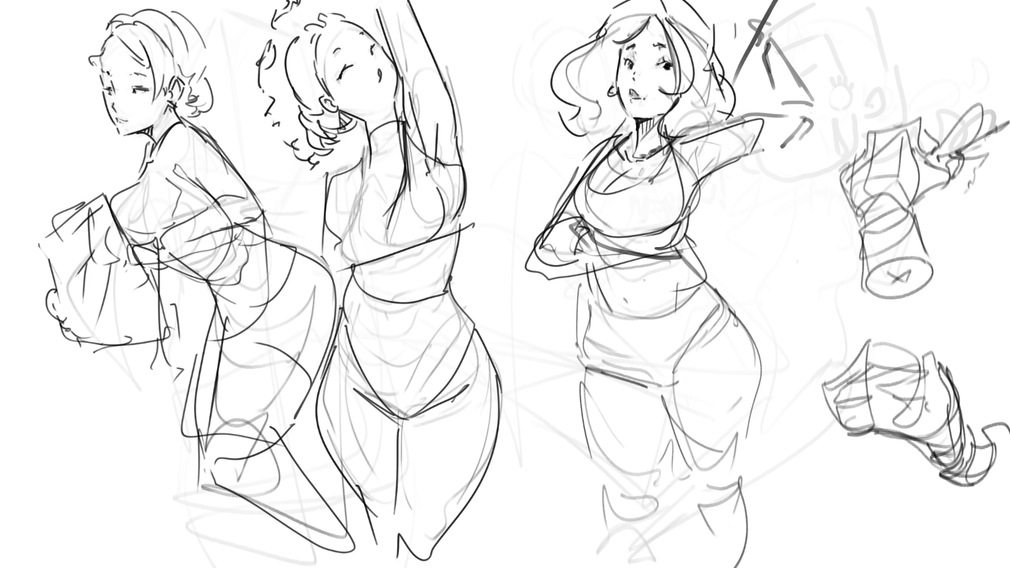
pyautogui.hotkey('ctrl', 'z')
# Step: Ink the waist, briefs outline, hips and both thigh curves
pyautogui.moveTo(594, 264)
pyautogui.mouseDown()
pyautogui.moveTo(596, 314)
pyautogui.moveTo(656, 389)
pyautogui.moveTo(723, 316)
pyautogui.mouseUp()
pyautogui.moveTo(721, 295)
pyautogui.mouseDown()
pyautogui.moveTo(695, 266)
pyautogui.moveTo(729, 335)
pyautogui.moveTo(662, 384)
pyautogui.mouseUp()
pyautogui.moveTo(748, 330)
pyautogui.mouseDown()
pyautogui.moveTo(763, 387)
pyautogui.moveTo(675, 400)
pyautogui.mouseUp()
pyautogui.moveTo(675, 401)
pyautogui.mouseDown()
pyautogui.moveTo(745, 422)
pyautogui.moveTo(737, 469)
pyautogui.mouseUp()
pyautogui.moveTo(582, 354)
pyautogui.mouseDown()
pyautogui.moveTo(605, 471)
pyautogui.moveTo(660, 494)
pyautogui.mouseUp()
pyautogui.moveTo(671, 476); pyautogui.dragTo(668, 501)
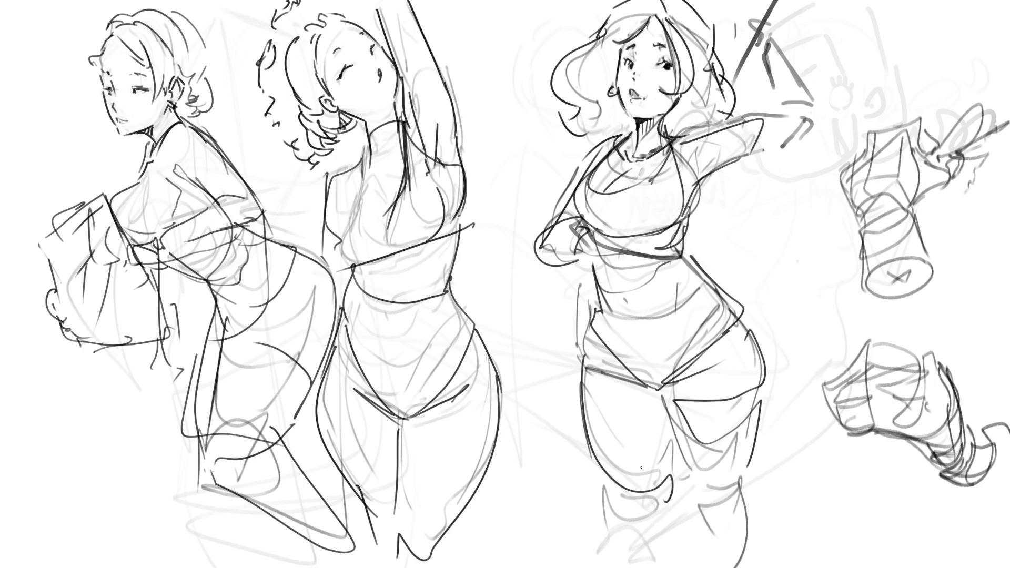
# Step: Add flowing hair strands and curls around the head and torso
pyautogui.moveTo(562, 98)
pyautogui.mouseDown()
pyautogui.moveTo(548, 169)
pyautogui.moveTo(526, 95)
pyautogui.moveTo(542, 189)
pyautogui.moveTo(523, 226)
pyautogui.moveTo(487, 241)
pyautogui.mouseUp()
pyautogui.moveTo(732, 169); pyautogui.dragTo(691, 216)
pyautogui.moveTo(719, 187); pyautogui.dragTo(684, 249)
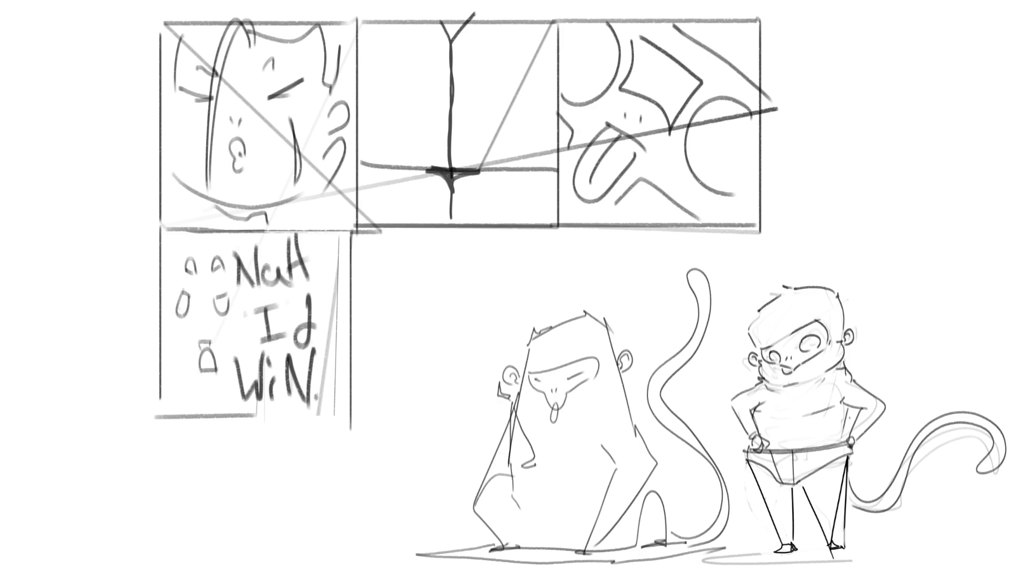
# Step: Shade the monkey's left leg, both sides of the chest and under the chin in grey
pyautogui.moveTo(768, 470)
pyautogui.mouseDown()
pyautogui.moveTo(789, 531)
pyautogui.moveTo(781, 495)
pyautogui.mouseUp()
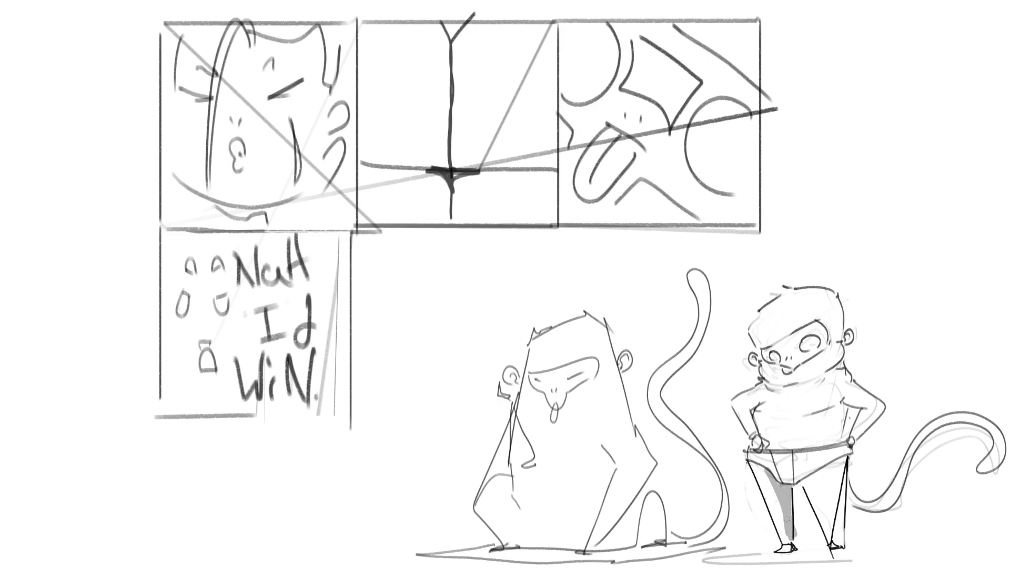
pyautogui.hotkey('ctrl', 'z')
pyautogui.moveTo(753, 461)
pyautogui.mouseDown()
pyautogui.moveTo(792, 495)
pyautogui.moveTo(785, 533)
pyautogui.moveTo(781, 492)
pyautogui.moveTo(788, 529)
pyautogui.moveTo(792, 497)
pyautogui.mouseUp()
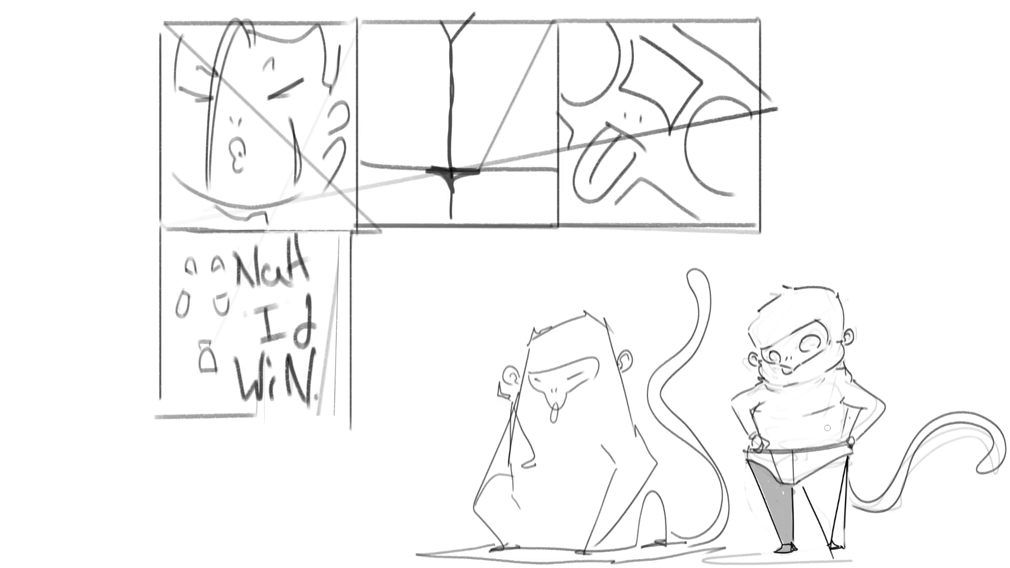
pyautogui.moveTo(846, 405)
pyautogui.mouseDown()
pyautogui.moveTo(827, 414)
pyautogui.moveTo(846, 417)
pyautogui.mouseUp()
pyautogui.moveTo(763, 402)
pyautogui.mouseDown()
pyautogui.moveTo(758, 424)
pyautogui.moveTo(752, 405)
pyautogui.mouseUp()
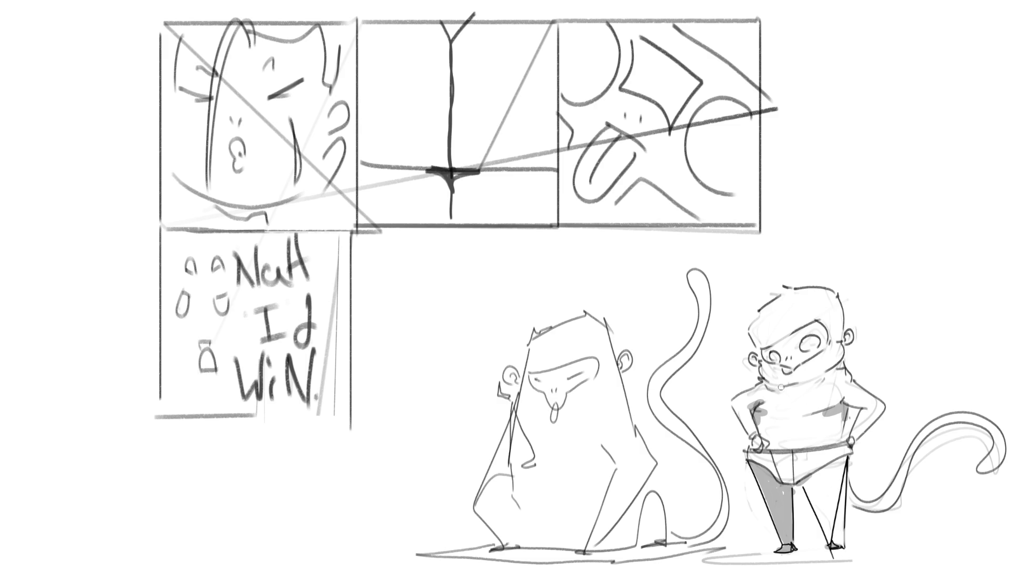
pyautogui.moveTo(816, 386)
pyautogui.mouseDown()
pyautogui.moveTo(808, 374)
pyautogui.moveTo(837, 373)
pyautogui.mouseUp()
# Step: Shade the face around the nose, mouth and ears, and paint the eyes white
pyautogui.moveTo(792, 345); pyautogui.dragTo(760, 362)
pyautogui.moveTo(845, 332); pyautogui.dragTo(848, 339)
pyautogui.moveTo(766, 351)
pyautogui.mouseDown()
pyautogui.moveTo(789, 367)
pyautogui.moveTo(818, 339)
pyautogui.moveTo(789, 347)
pyautogui.moveTo(826, 345)
pyautogui.mouseUp()
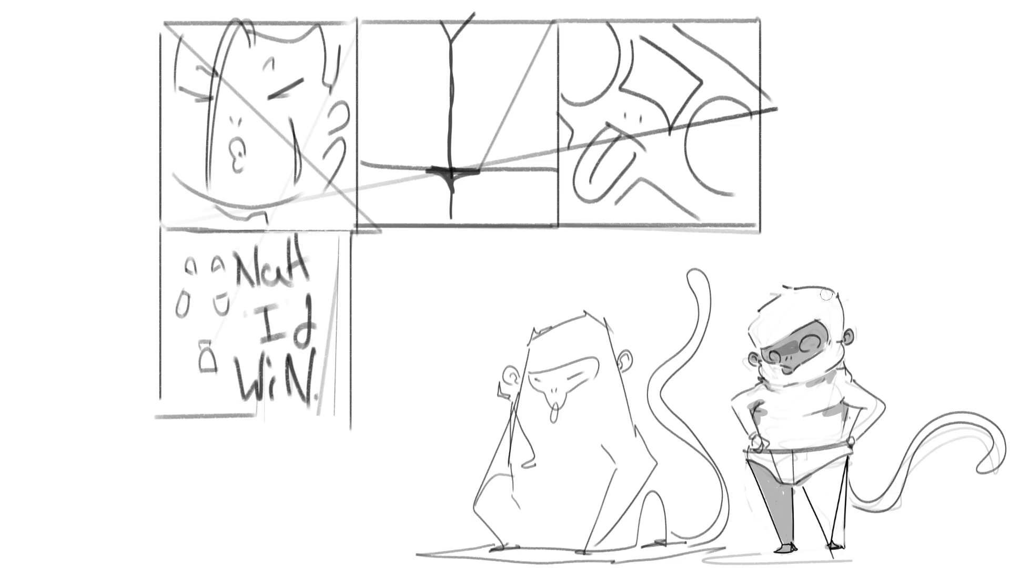
pyautogui.moveTo(814, 342); pyautogui.dragTo(776, 359)
# Step: Darken the belt, hands and right foot, and shade the tail bands
pyautogui.moveTo(858, 437); pyautogui.dragTo(842, 445)
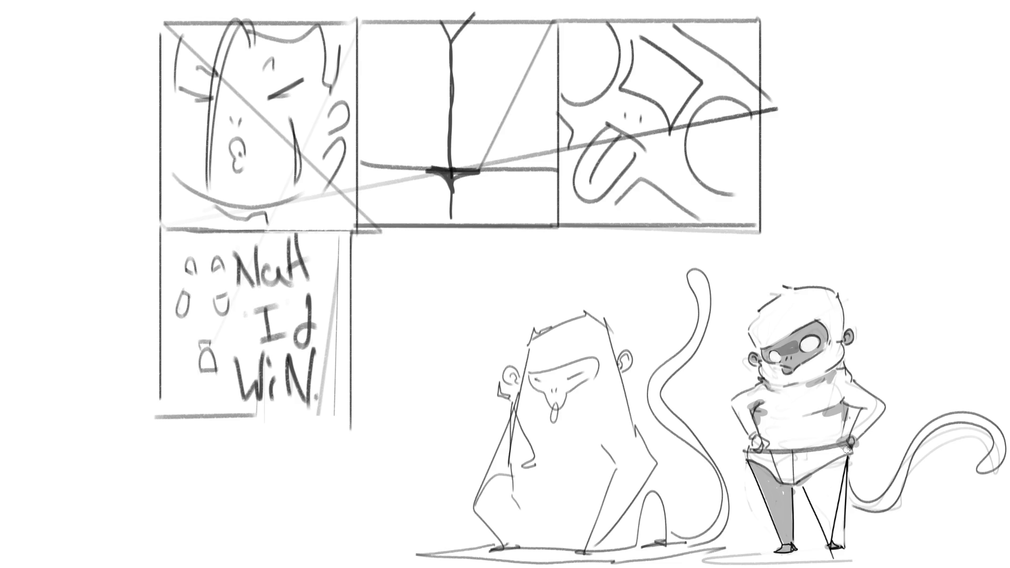
pyautogui.moveTo(766, 440); pyautogui.dragTo(754, 453)
pyautogui.moveTo(836, 546); pyautogui.dragTo(829, 552)
pyautogui.moveTo(849, 480); pyautogui.dragTo(866, 503)
pyautogui.moveTo(947, 419)
pyautogui.mouseDown()
pyautogui.moveTo(934, 429)
pyautogui.moveTo(988, 422)
pyautogui.mouseUp()
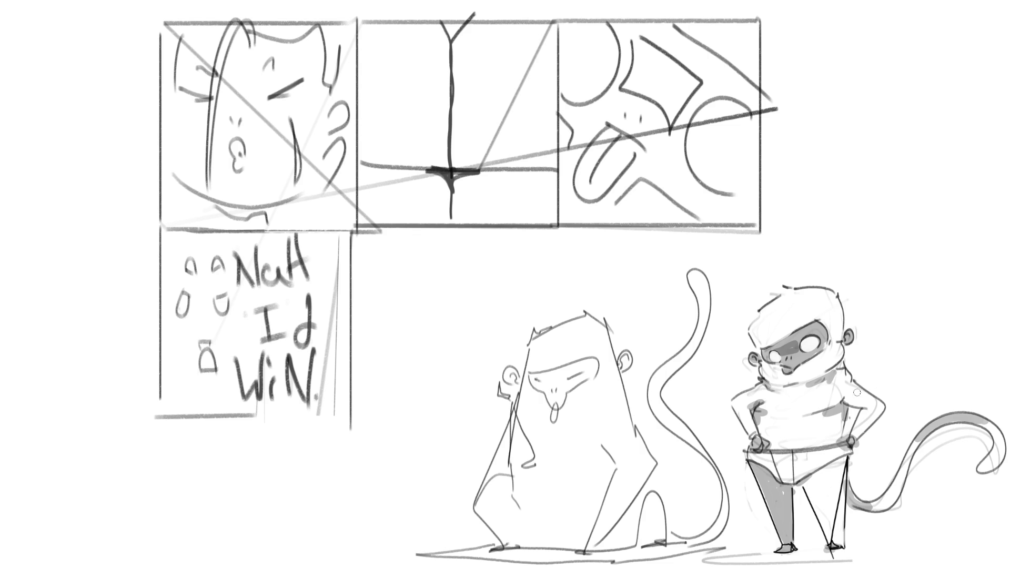
pyautogui.moveTo(858, 402)
pyautogui.mouseDown()
pyautogui.moveTo(866, 413)
pyautogui.moveTo(879, 406)
pyautogui.moveTo(863, 426)
pyautogui.mouseUp()
pyautogui.hotkey('ctrl', 'z')
# Step: Paint a dark ground shadow under the monkey's feet
pyautogui.moveTo(756, 557)
pyautogui.mouseDown()
pyautogui.moveTo(865, 551)
pyautogui.moveTo(703, 552)
pyautogui.mouseUp()
pyautogui.hotkey('ctrl', 'z')
pyautogui.hotkey('ctrl', 'z')
pyautogui.moveTo(867, 553); pyautogui.dragTo(705, 552)
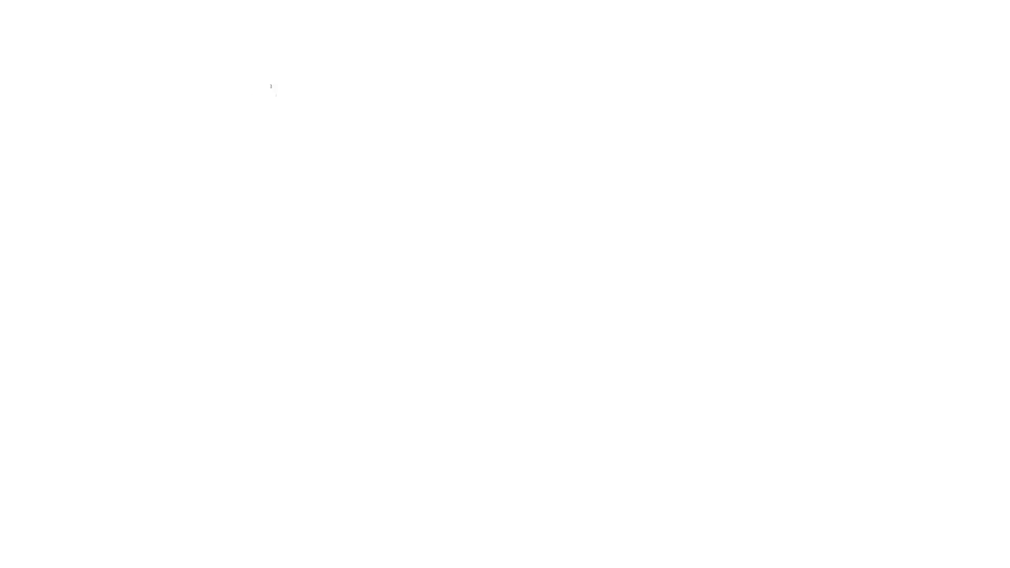
# Step: Sketch the hood arch, face circle and opening, and the long body side lines
pyautogui.moveTo(276, 73)
pyautogui.mouseDown()
pyautogui.moveTo(278, 105)
pyautogui.moveTo(298, 30)
pyautogui.moveTo(340, 79)
pyautogui.mouseUp()
pyautogui.moveTo(277, 100); pyautogui.dragTo(323, 120)
pyautogui.moveTo(340, 38); pyautogui.dragTo(344, 160)
pyautogui.moveTo(285, 33)
pyautogui.mouseDown()
pyautogui.moveTo(286, 162)
pyautogui.moveTo(307, 172)
pyautogui.mouseUp()
pyautogui.moveTo(286, 121); pyautogui.dragTo(323, 122)
pyautogui.moveTo(275, 100); pyautogui.dragTo(297, 149)
pyautogui.moveTo(308, 91); pyautogui.dragTo(322, 139)
pyautogui.moveTo(357, 77)
pyautogui.mouseDown()
pyautogui.moveTo(348, 153)
pyautogui.moveTo(339, 150)
pyautogui.mouseUp()
pyautogui.moveTo(339, 150); pyautogui.dragTo(333, 183)
# Step: Draw the shoulders and the long, tapering lower robe
pyautogui.moveTo(352, 69)
pyautogui.mouseDown()
pyautogui.moveTo(324, 186)
pyautogui.moveTo(259, 131)
pyautogui.moveTo(250, 197)
pyautogui.mouseUp()
pyautogui.moveTo(248, 184)
pyautogui.mouseDown()
pyautogui.moveTo(308, 181)
pyautogui.moveTo(376, 126)
pyautogui.moveTo(368, 213)
pyautogui.moveTo(287, 219)
pyautogui.moveTo(300, 236)
pyautogui.moveTo(386, 221)
pyautogui.mouseUp()
pyautogui.moveTo(386, 135)
pyautogui.mouseDown()
pyautogui.moveTo(398, 176)
pyautogui.moveTo(440, 175)
pyautogui.mouseUp()
pyautogui.moveTo(438, 213)
pyautogui.mouseDown()
pyautogui.moveTo(395, 249)
pyautogui.moveTo(316, 272)
pyautogui.moveTo(380, 241)
pyautogui.moveTo(267, 264)
pyautogui.moveTo(396, 274)
pyautogui.moveTo(274, 341)
pyautogui.mouseUp()
pyautogui.moveTo(248, 276)
pyautogui.mouseDown()
pyautogui.moveTo(249, 317)
pyautogui.moveTo(384, 358)
pyautogui.moveTo(375, 448)
pyautogui.moveTo(308, 476)
pyautogui.moveTo(342, 548)
pyautogui.moveTo(371, 555)
pyautogui.mouseUp()
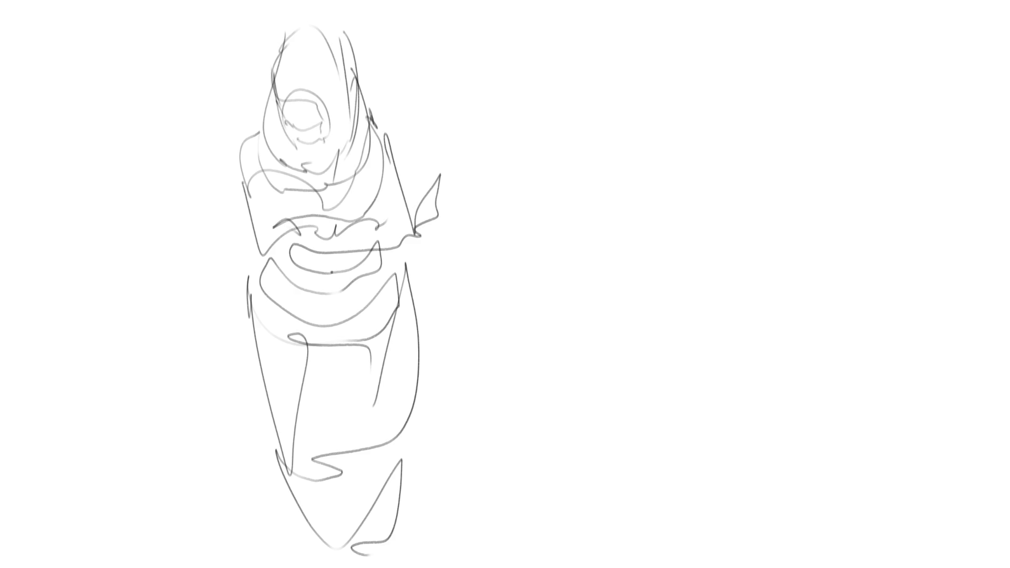
# Step: Rough in the second figure's oval head, jaw and shoulder arc beside the hooded figure
pyautogui.moveTo(517, 50)
pyautogui.mouseDown()
pyautogui.moveTo(498, 92)
pyautogui.moveTo(537, 39)
pyautogui.moveTo(564, 68)
pyautogui.mouseUp()
pyautogui.moveTo(507, 56); pyautogui.dragTo(480, 101)
pyautogui.moveTo(495, 74)
pyautogui.mouseDown()
pyautogui.moveTo(567, 66)
pyautogui.moveTo(562, 129)
pyautogui.mouseUp()
pyautogui.moveTo(478, 135); pyautogui.dragTo(552, 138)
pyautogui.moveTo(500, 89)
pyautogui.mouseDown()
pyautogui.moveTo(499, 152)
pyautogui.moveTo(520, 37)
pyautogui.mouseUp()
pyautogui.moveTo(481, 115); pyautogui.dragTo(506, 134)
pyautogui.moveTo(522, 154)
pyautogui.mouseDown()
pyautogui.moveTo(573, 122)
pyautogui.moveTo(494, 158)
pyautogui.moveTo(492, 182)
pyautogui.mouseUp()
pyautogui.moveTo(484, 105)
pyautogui.mouseDown()
pyautogui.moveTo(471, 140)
pyautogui.moveTo(584, 127)
pyautogui.moveTo(500, 240)
pyautogui.moveTo(479, 218)
pyautogui.mouseUp()
# Step: Sketch the second figure's torso and an arm raising a long thin staff with a crossbar
pyautogui.moveTo(468, 182)
pyautogui.mouseDown()
pyautogui.moveTo(494, 163)
pyautogui.moveTo(558, 276)
pyautogui.moveTo(475, 206)
pyautogui.moveTo(477, 319)
pyautogui.moveTo(616, 287)
pyautogui.mouseUp()
pyautogui.moveTo(600, 196)
pyautogui.mouseDown()
pyautogui.moveTo(613, 289)
pyautogui.moveTo(547, 329)
pyautogui.mouseUp()
pyautogui.moveTo(619, 266); pyautogui.dragTo(521, 363)
pyautogui.moveTo(632, 261)
pyautogui.mouseDown()
pyautogui.moveTo(662, 168)
pyautogui.moveTo(630, 247)
pyautogui.mouseUp()
pyautogui.moveTo(636, 247)
pyautogui.mouseDown()
pyautogui.moveTo(594, 266)
pyautogui.moveTo(653, 203)
pyautogui.mouseUp()
pyautogui.moveTo(652, 215); pyautogui.dragTo(679, 148)
pyautogui.moveTo(687, 68); pyautogui.dragTo(677, 150)
pyautogui.moveTo(677, 129)
pyautogui.mouseDown()
pyautogui.moveTo(666, 105)
pyautogui.moveTo(688, 68)
pyautogui.moveTo(692, 145)
pyautogui.mouseUp()
pyautogui.moveTo(679, 118); pyautogui.dragTo(660, 132)
pyautogui.moveTo(671, 21)
pyautogui.mouseDown()
pyautogui.moveTo(677, 145)
pyautogui.moveTo(704, 143)
pyautogui.mouseUp()
pyautogui.moveTo(658, 167); pyautogui.dragTo(664, 187)
# Step: Add the second figure's hip band and rounded lower body with legs
pyautogui.moveTo(612, 288)
pyautogui.mouseDown()
pyautogui.moveTo(505, 344)
pyautogui.moveTo(581, 348)
pyautogui.moveTo(569, 438)
pyautogui.moveTo(590, 337)
pyautogui.moveTo(610, 336)
pyautogui.mouseUp()
pyautogui.moveTo(609, 315)
pyautogui.mouseDown()
pyautogui.moveTo(653, 444)
pyautogui.moveTo(569, 458)
pyautogui.mouseUp()
pyautogui.moveTo(566, 447)
pyautogui.mouseDown()
pyautogui.moveTo(508, 353)
pyautogui.moveTo(644, 512)
pyautogui.mouseUp()
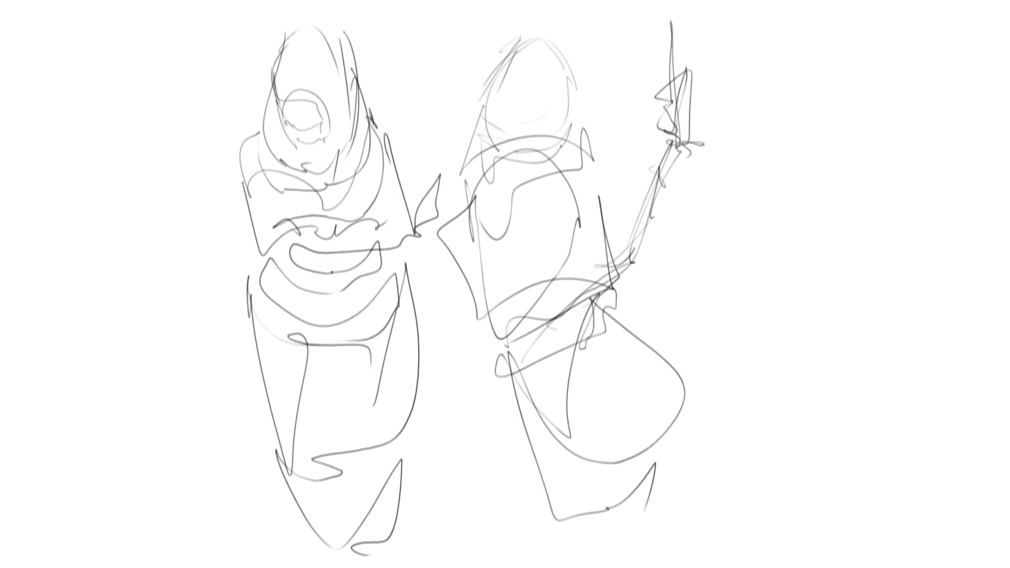
# Step: Start a third figure on the right with a round head, jaw and neck loops
pyautogui.moveTo(756, 79)
pyautogui.mouseDown()
pyautogui.moveTo(777, 50)
pyautogui.moveTo(808, 35)
pyautogui.moveTo(802, 128)
pyautogui.moveTo(790, 144)
pyautogui.mouseUp()
pyautogui.moveTo(844, 66); pyautogui.dragTo(846, 115)
pyautogui.moveTo(770, 70); pyautogui.dragTo(764, 121)
pyautogui.moveTo(776, 105)
pyautogui.mouseDown()
pyautogui.moveTo(793, 158)
pyautogui.moveTo(849, 142)
pyautogui.moveTo(786, 169)
pyautogui.mouseUp()
pyautogui.moveTo(810, 48); pyautogui.dragTo(850, 116)
pyautogui.moveTo(850, 115)
pyautogui.mouseDown()
pyautogui.moveTo(818, 172)
pyautogui.moveTo(784, 184)
pyautogui.mouseUp()
pyautogui.moveTo(768, 188)
pyautogui.mouseDown()
pyautogui.moveTo(820, 189)
pyautogui.moveTo(813, 260)
pyautogui.moveTo(789, 274)
pyautogui.mouseUp()
# Step: Sketch the third figure's arched shoulders, wide rounded body and wavy base lines
pyautogui.moveTo(721, 252); pyautogui.dragTo(813, 260)
pyautogui.moveTo(726, 247)
pyautogui.mouseDown()
pyautogui.moveTo(779, 253)
pyautogui.moveTo(849, 214)
pyautogui.moveTo(884, 228)
pyautogui.mouseUp()
pyautogui.moveTo(924, 181)
pyautogui.mouseDown()
pyautogui.moveTo(928, 265)
pyautogui.moveTo(900, 292)
pyautogui.mouseUp()
pyautogui.moveTo(861, 304); pyautogui.dragTo(797, 303)
pyautogui.moveTo(748, 231); pyautogui.dragTo(749, 279)
pyautogui.moveTo(750, 274); pyautogui.dragTo(761, 296)
pyautogui.moveTo(748, 225); pyautogui.dragTo(752, 256)
pyautogui.moveTo(741, 208); pyautogui.dragTo(740, 303)
pyautogui.moveTo(770, 354)
pyautogui.mouseDown()
pyautogui.moveTo(866, 316)
pyautogui.moveTo(957, 305)
pyautogui.moveTo(989, 345)
pyautogui.mouseUp()
pyautogui.moveTo(841, 349)
pyautogui.mouseDown()
pyautogui.moveTo(746, 415)
pyautogui.moveTo(733, 294)
pyautogui.moveTo(796, 496)
pyautogui.mouseUp()
pyautogui.moveTo(919, 406); pyautogui.dragTo(753, 480)
pyautogui.moveTo(967, 343)
pyautogui.mouseDown()
pyautogui.moveTo(945, 377)
pyautogui.moveTo(784, 508)
pyautogui.moveTo(951, 517)
pyautogui.mouseUp()
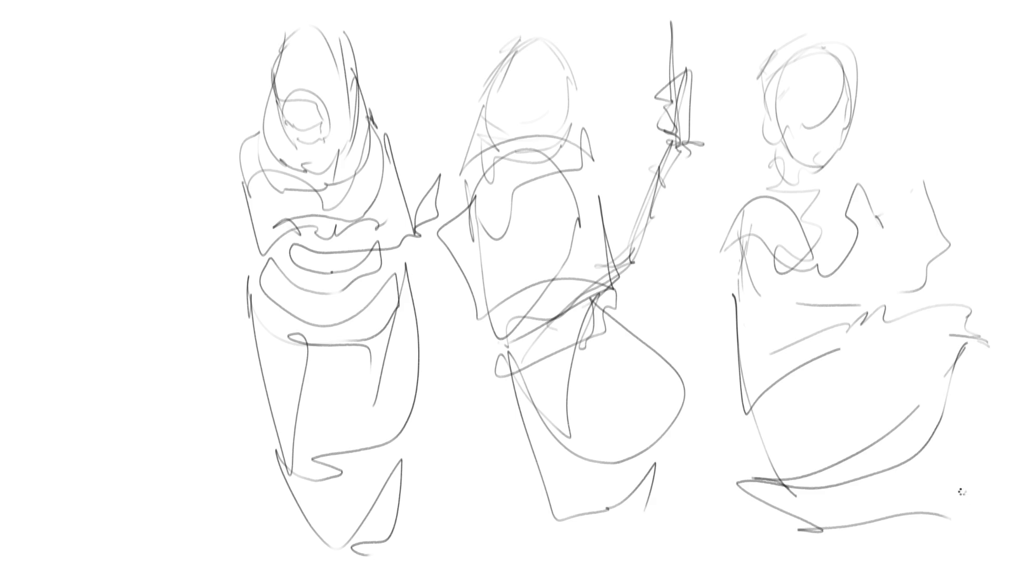
# Step: Mirror the canvas view and skew the whole drawing slightly to the right
pyautogui.press('m')
pyautogui.hotkey('ctrl', 't')
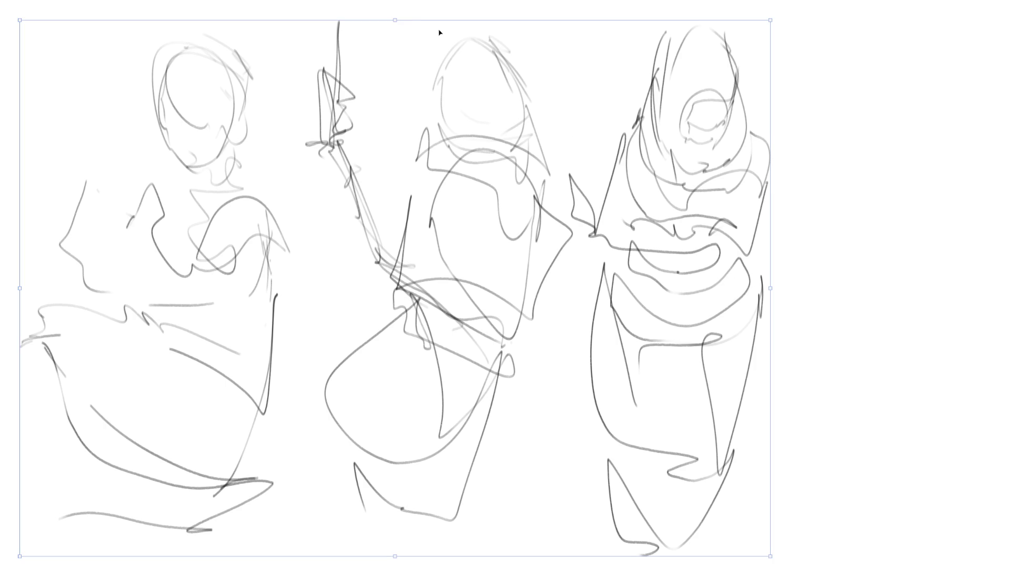
pyautogui.moveTo(397, 19)
pyautogui.mouseDown()
pyautogui.moveTo(364, 19)
pyautogui.moveTo(378, 39)
pyautogui.moveTo(487, 31)
pyautogui.moveTo(444, 30)
pyautogui.mouseUp()
pyautogui.press('Return')
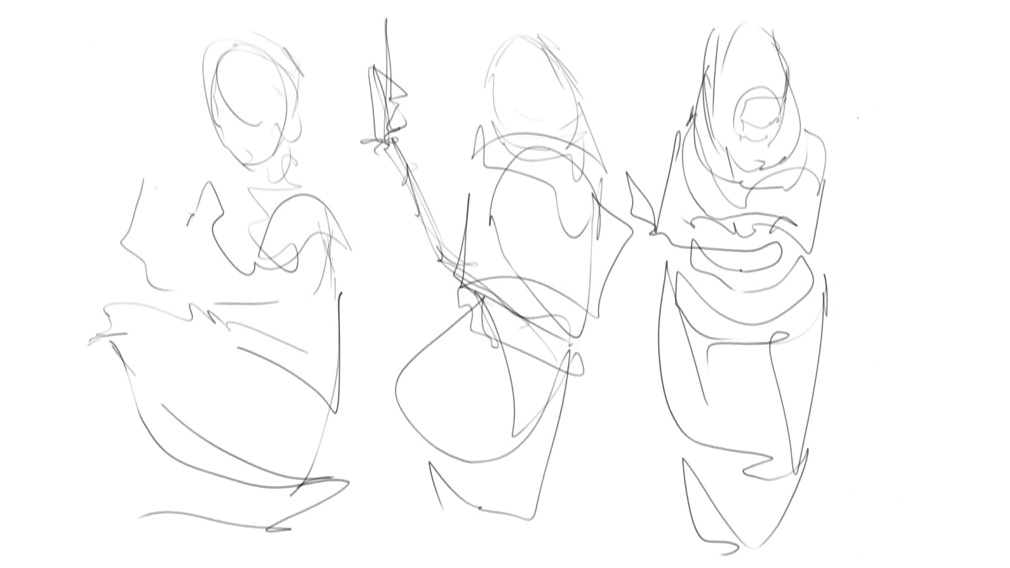
# Step: Try an erasing pass and a dark curve on the right figure's face, undoing both
pyautogui.moveTo(795, 117)
pyautogui.mouseDown()
pyautogui.moveTo(738, 113)
pyautogui.moveTo(749, 427)
pyautogui.moveTo(631, 372)
pyautogui.mouseUp()
pyautogui.hotkey('ctrl', 'z')
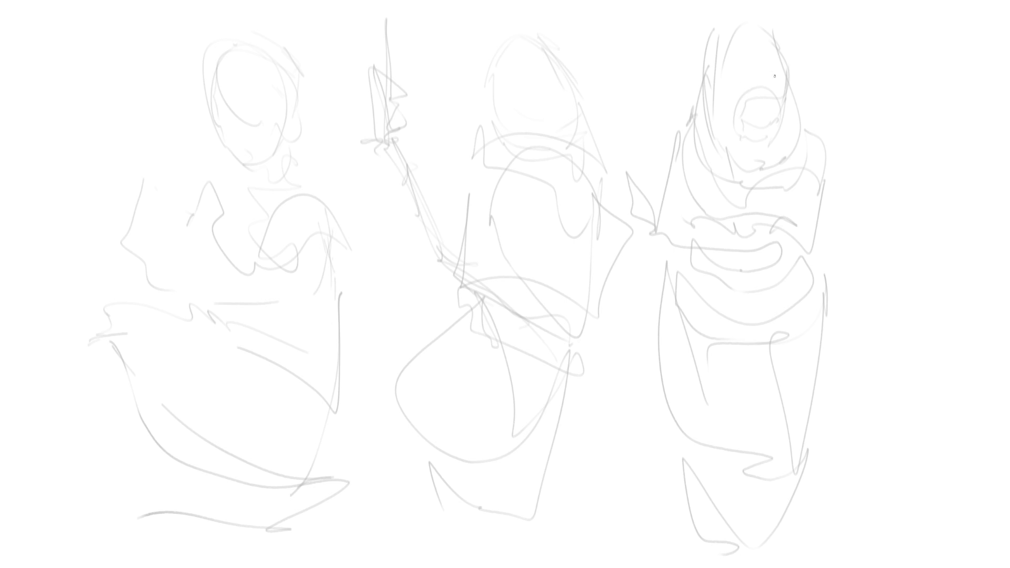
pyautogui.moveTo(776, 77)
pyautogui.mouseDown()
pyautogui.moveTo(752, 84)
pyautogui.moveTo(733, 153)
pyautogui.mouseUp()
pyautogui.hotkey('ctrl', 'z')
# Step: Ink the upper eyelid and hood edges around the face, undoing stray dark strokes
pyautogui.hotkey('ctrl', 'z')
pyautogui.hotkey('ctrl', 'z')
pyautogui.moveTo(736, 111); pyautogui.dragTo(786, 109)
pyautogui.moveTo(763, 130); pyautogui.dragTo(764, 139)
pyautogui.moveTo(783, 123)
pyautogui.mouseDown()
pyautogui.moveTo(763, 153)
pyautogui.moveTo(742, 149)
pyautogui.mouseUp()
pyautogui.hotkey('ctrl', 'z')
pyautogui.moveTo(737, 99); pyautogui.dragTo(781, 97)
pyautogui.moveTo(727, 87)
pyautogui.mouseDown()
pyautogui.moveTo(752, 69)
pyautogui.moveTo(787, 96)
pyautogui.mouseUp()
pyautogui.hotkey('ctrl', 'z')
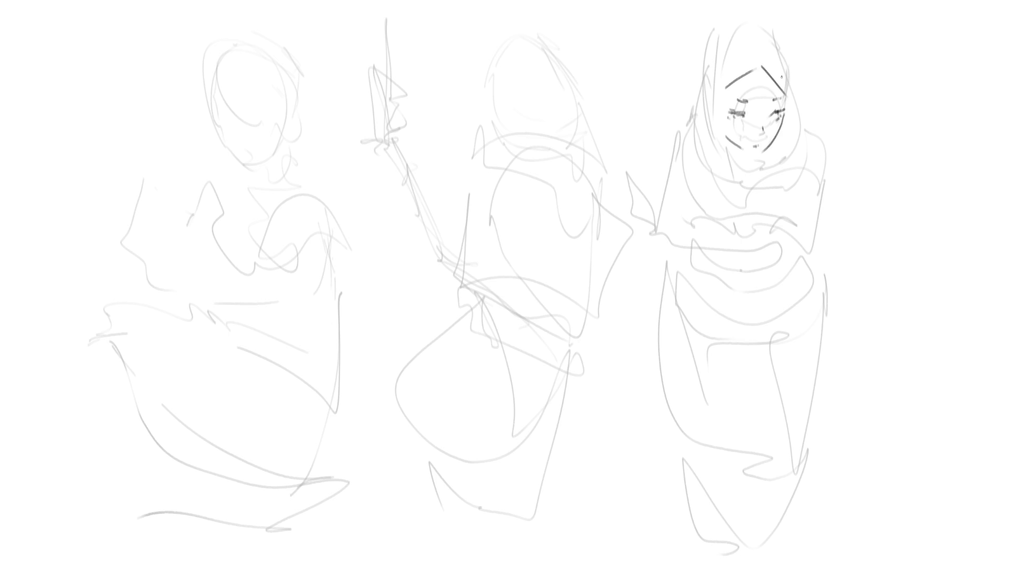
# Step: Outline the hood top, the face's left side, the ear and the hair's left edge
pyautogui.moveTo(740, 29)
pyautogui.mouseDown()
pyautogui.moveTo(750, 48)
pyautogui.moveTo(764, 25)
pyautogui.moveTo(788, 53)
pyautogui.moveTo(805, 131)
pyautogui.mouseUp()
pyautogui.moveTo(731, 81); pyautogui.dragTo(721, 109)
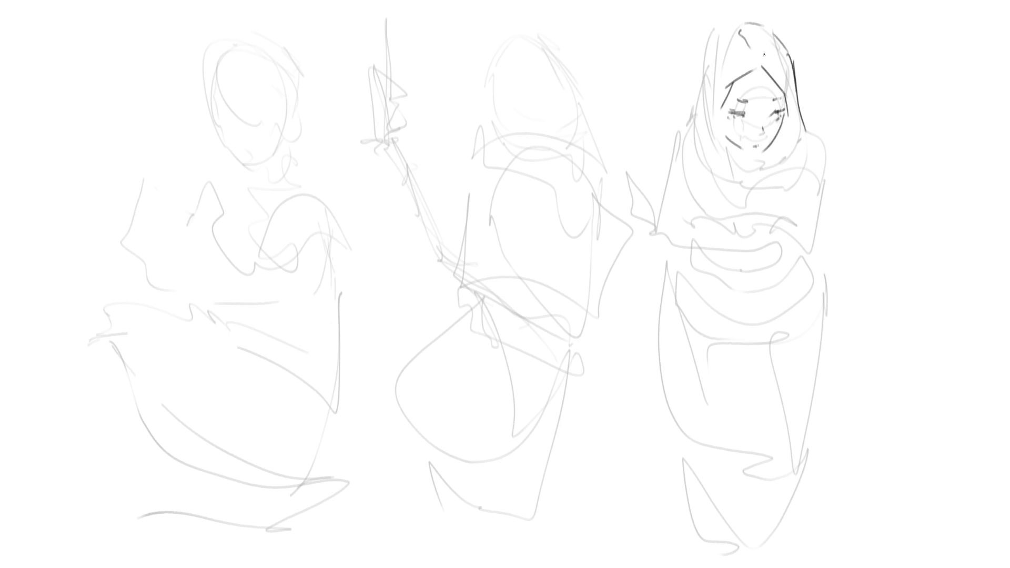
pyautogui.moveTo(713, 62); pyautogui.dragTo(716, 141)
pyautogui.moveTo(713, 81); pyautogui.dragTo(712, 105)
pyautogui.moveTo(722, 108); pyautogui.dragTo(731, 173)
pyautogui.moveTo(717, 100); pyautogui.dragTo(718, 156)
pyautogui.moveTo(703, 80)
pyautogui.mouseDown()
pyautogui.moveTo(688, 103)
pyautogui.moveTo(696, 158)
pyautogui.moveTo(702, 42)
pyautogui.moveTo(721, 22)
pyautogui.moveTo(768, 29)
pyautogui.moveTo(793, 48)
pyautogui.mouseUp()
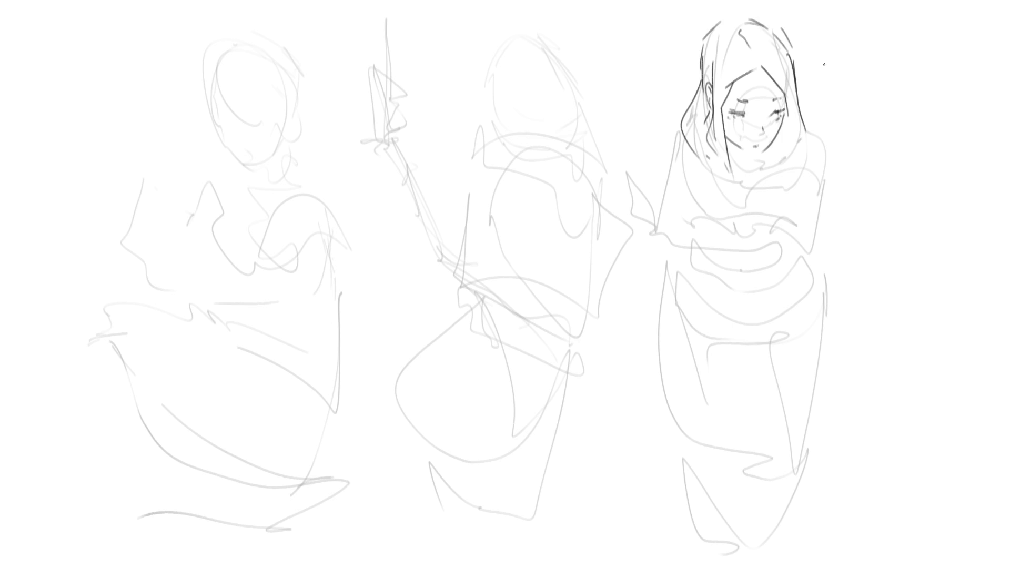
# Step: Ink the jaw, chin, both shoulder curves and a chest line
pyautogui.moveTo(732, 139)
pyautogui.mouseDown()
pyautogui.moveTo(737, 160)
pyautogui.moveTo(760, 154)
pyautogui.moveTo(764, 170)
pyautogui.moveTo(783, 174)
pyautogui.mouseUp()
pyautogui.moveTo(803, 120)
pyautogui.mouseDown()
pyautogui.moveTo(788, 174)
pyautogui.moveTo(754, 181)
pyautogui.mouseUp()
pyautogui.moveTo(692, 147); pyautogui.dragTo(667, 194)
pyautogui.moveTo(811, 128); pyautogui.dragTo(826, 151)
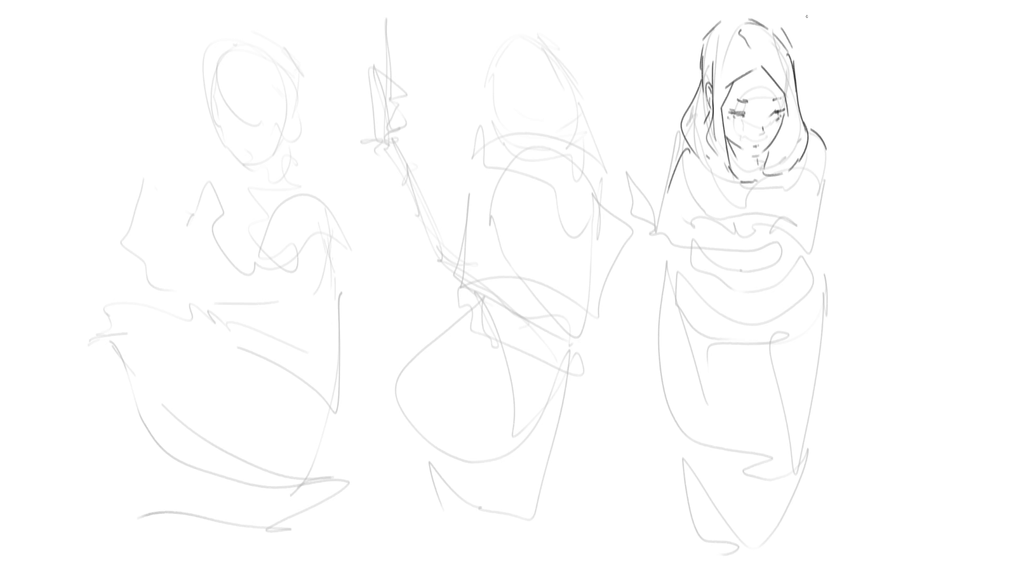
pyautogui.moveTo(696, 145); pyautogui.dragTo(707, 215)
pyautogui.moveTo(716, 166)
pyautogui.mouseDown()
pyautogui.moveTo(712, 189)
pyautogui.moveTo(763, 196)
pyautogui.mouseUp()
pyautogui.moveTo(789, 165); pyautogui.dragTo(783, 195)
pyautogui.moveTo(716, 175)
pyautogui.mouseDown()
pyautogui.moveTo(718, 204)
pyautogui.moveTo(766, 218)
pyautogui.mouseUp()
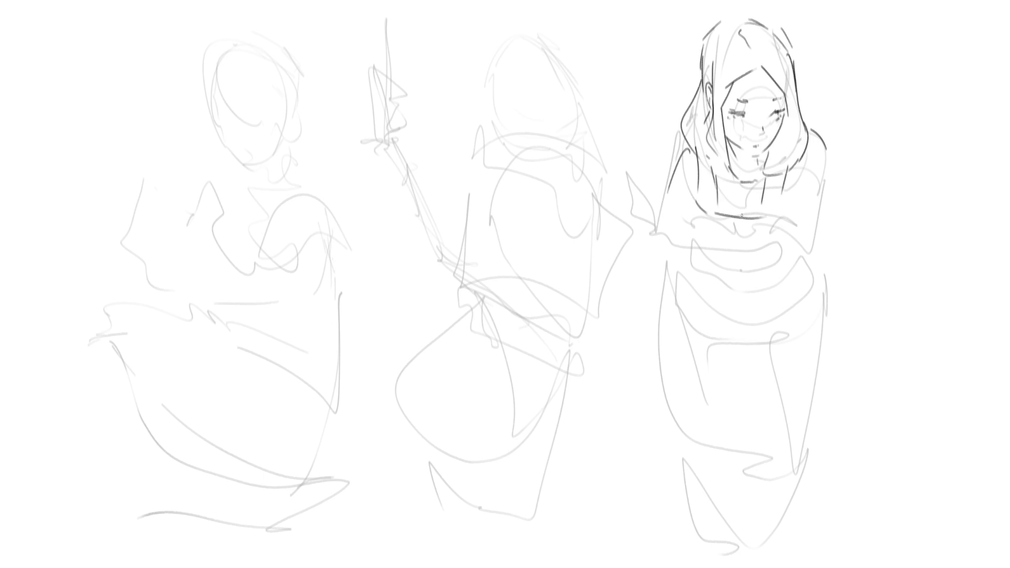
# Step: Ink the third figure's torso, belly curves and hip lines
pyautogui.moveTo(693, 216); pyautogui.dragTo(695, 254)
pyautogui.moveTo(688, 258)
pyautogui.mouseDown()
pyautogui.moveTo(729, 284)
pyautogui.moveTo(796, 256)
pyautogui.moveTo(767, 289)
pyautogui.moveTo(705, 298)
pyautogui.mouseUp()
pyautogui.moveTo(710, 308); pyautogui.dragTo(746, 309)
pyautogui.moveTo(772, 296); pyautogui.dragTo(771, 311)
pyautogui.moveTo(797, 264); pyautogui.dragTo(771, 311)
pyautogui.moveTo(677, 272); pyautogui.dragTo(683, 321)
pyautogui.moveTo(692, 335)
pyautogui.mouseDown()
pyautogui.moveTo(729, 366)
pyautogui.moveTo(788, 349)
pyautogui.mouseUp()
pyautogui.moveTo(773, 357); pyautogui.dragTo(758, 377)
pyautogui.moveTo(820, 255)
pyautogui.mouseDown()
pyautogui.moveTo(840, 300)
pyautogui.moveTo(831, 358)
pyautogui.mouseUp()
pyautogui.moveTo(787, 392); pyautogui.dragTo(800, 388)
# Step: Ink the legs, the long left side of the skirt, a fold and two hem strokes
pyautogui.moveTo(836, 313); pyautogui.dragTo(839, 442)
pyautogui.moveTo(790, 487); pyautogui.dragTo(779, 493)
pyautogui.moveTo(756, 378); pyautogui.dragTo(764, 432)
pyautogui.moveTo(849, 380); pyautogui.dragTo(815, 472)
pyautogui.moveTo(684, 261); pyautogui.dragTo(672, 366)
pyautogui.moveTo(661, 403); pyautogui.dragTo(696, 434)
pyautogui.moveTo(688, 456); pyautogui.dragTo(731, 464)
pyautogui.moveTo(699, 483); pyautogui.dragTo(741, 492)
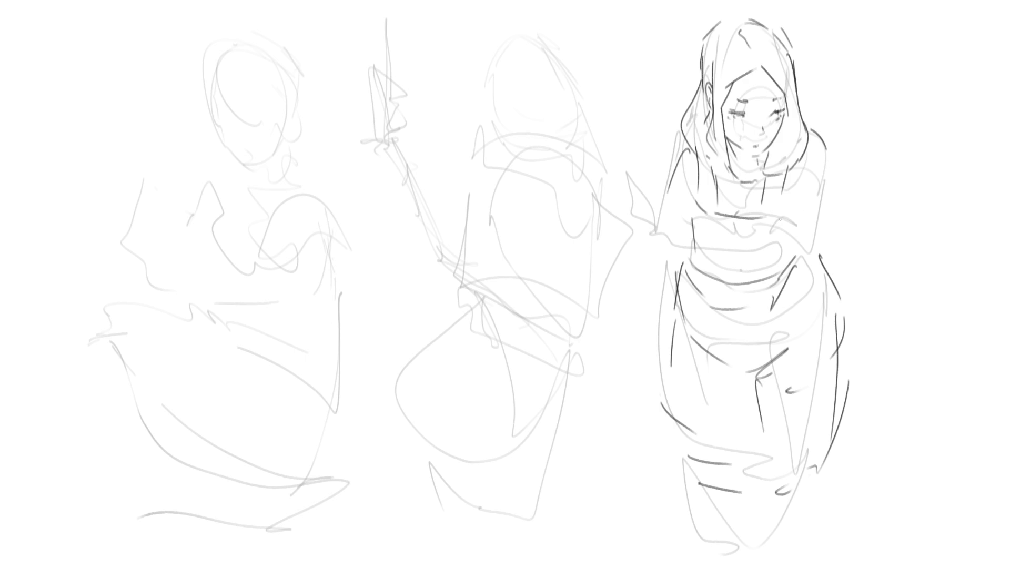
# Step: Ink the right arm, hand with fingers and the sleeve's outer edge and cuff
pyautogui.moveTo(777, 202); pyautogui.dragTo(775, 221)
pyautogui.moveTo(771, 221)
pyautogui.mouseDown()
pyautogui.moveTo(778, 229)
pyautogui.moveTo(796, 211)
pyautogui.moveTo(778, 236)
pyautogui.moveTo(791, 237)
pyautogui.mouseUp()
pyautogui.moveTo(797, 209); pyautogui.dragTo(805, 242)
pyautogui.moveTo(792, 244); pyautogui.dragTo(821, 279)
pyautogui.moveTo(808, 226)
pyautogui.mouseDown()
pyautogui.moveTo(838, 271)
pyautogui.moveTo(832, 282)
pyautogui.mouseUp()
pyautogui.moveTo(845, 226); pyautogui.dragTo(849, 247)
pyautogui.moveTo(823, 151)
pyautogui.mouseDown()
pyautogui.moveTo(847, 234)
pyautogui.moveTo(838, 232)
pyautogui.mouseUp()
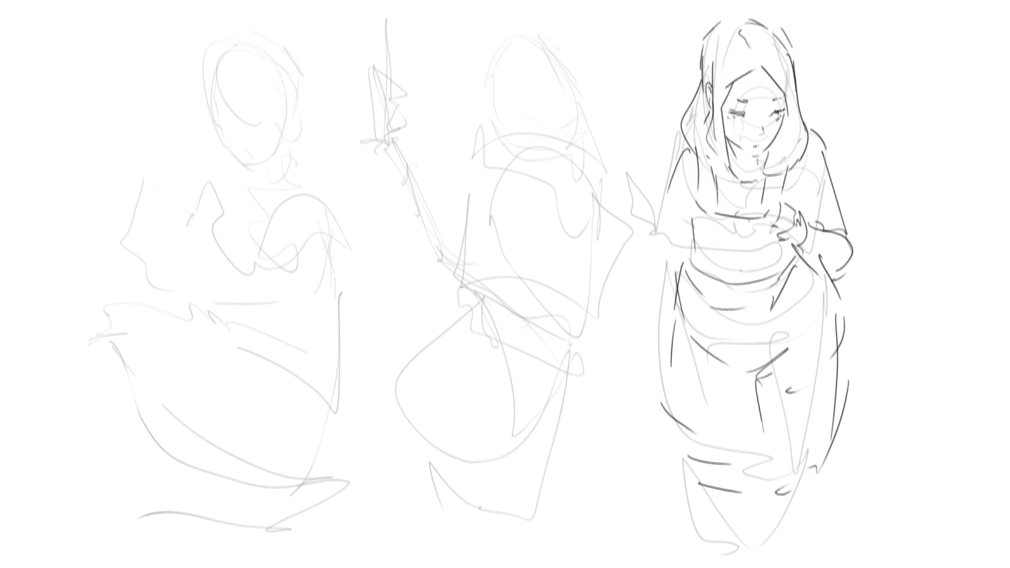
# Step: Draw a raised hand and forearm holding a small flower bud
pyautogui.moveTo(629, 173); pyautogui.dragTo(643, 189)
pyautogui.moveTo(645, 187)
pyautogui.mouseDown()
pyautogui.moveTo(646, 160)
pyautogui.moveTo(647, 195)
pyautogui.mouseUp()
pyautogui.moveTo(626, 189); pyautogui.dragTo(644, 213)
pyautogui.moveTo(645, 190); pyautogui.dragTo(676, 255)
pyautogui.moveTo(661, 212)
pyautogui.mouseDown()
pyautogui.moveTo(687, 257)
pyautogui.moveTo(684, 286)
pyautogui.moveTo(683, 177)
pyautogui.mouseUp()
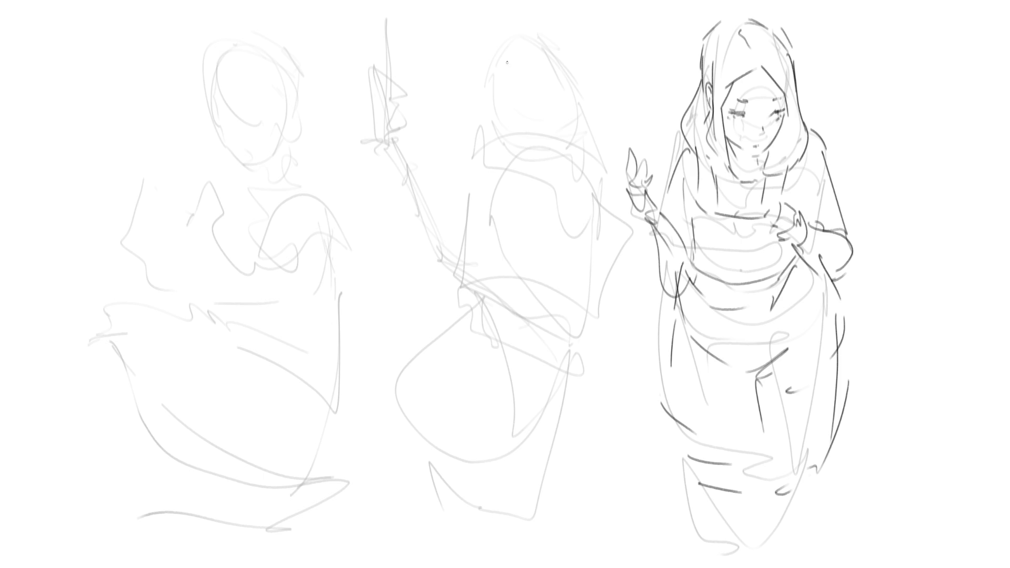
pyautogui.moveTo(502, 80)
pyautogui.mouseDown()
pyautogui.moveTo(501, 90)
pyautogui.moveTo(550, 75)
pyautogui.moveTo(509, 79)
pyautogui.mouseUp()
# Step: Ink the middle figure's eye, jaw, chin and bobbed hair outline
pyautogui.moveTo(503, 79); pyautogui.dragTo(520, 138)
pyautogui.moveTo(527, 138); pyautogui.dragTo(539, 137)
pyautogui.moveTo(568, 96); pyautogui.dragTo(563, 132)
pyautogui.moveTo(535, 40); pyautogui.dragTo(558, 77)
pyautogui.moveTo(500, 50)
pyautogui.mouseDown()
pyautogui.moveTo(531, 32)
pyautogui.moveTo(591, 119)
pyautogui.moveTo(585, 143)
pyautogui.moveTo(492, 103)
pyautogui.moveTo(483, 115)
pyautogui.moveTo(556, 154)
pyautogui.mouseUp()
# Step: Draw the middle figure's neck, collar, shoulders, torso edges and waist line
pyautogui.moveTo(558, 136); pyautogui.dragTo(556, 155)
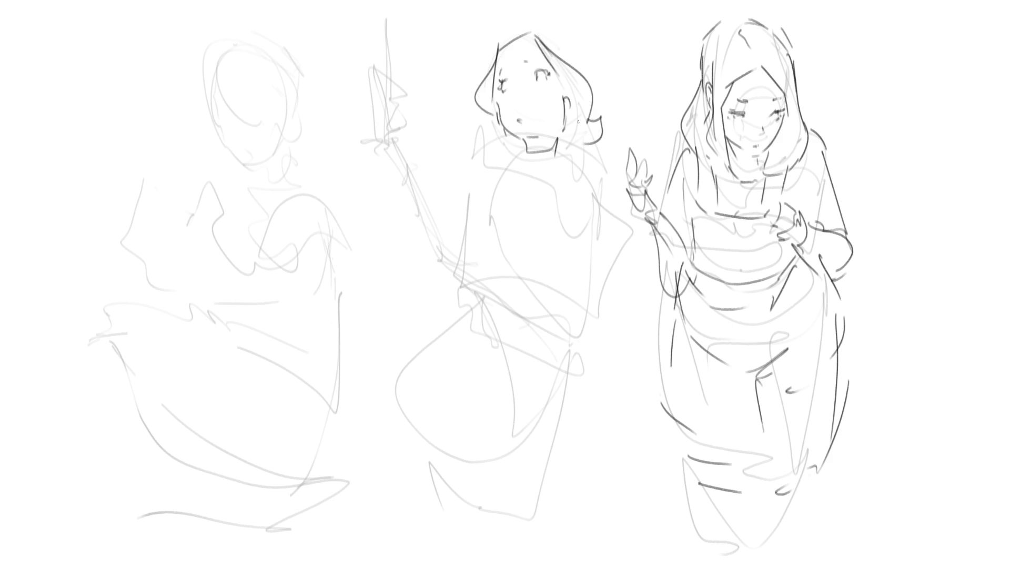
pyautogui.moveTo(515, 144); pyautogui.dragTo(527, 179)
pyautogui.moveTo(521, 140)
pyautogui.mouseDown()
pyautogui.moveTo(542, 150)
pyautogui.moveTo(559, 193)
pyautogui.moveTo(604, 188)
pyautogui.moveTo(609, 207)
pyautogui.mouseUp()
pyautogui.moveTo(537, 179); pyautogui.dragTo(527, 251)
pyautogui.moveTo(549, 267); pyautogui.dragTo(575, 273)
pyautogui.moveTo(609, 229)
pyautogui.mouseDown()
pyautogui.moveTo(607, 217)
pyautogui.moveTo(589, 300)
pyautogui.mouseUp()
pyautogui.moveTo(527, 255); pyautogui.dragTo(496, 279)
pyautogui.moveTo(496, 279)
pyautogui.mouseDown()
pyautogui.moveTo(535, 287)
pyautogui.moveTo(537, 318)
pyautogui.moveTo(500, 299)
pyautogui.moveTo(580, 329)
pyautogui.mouseUp()
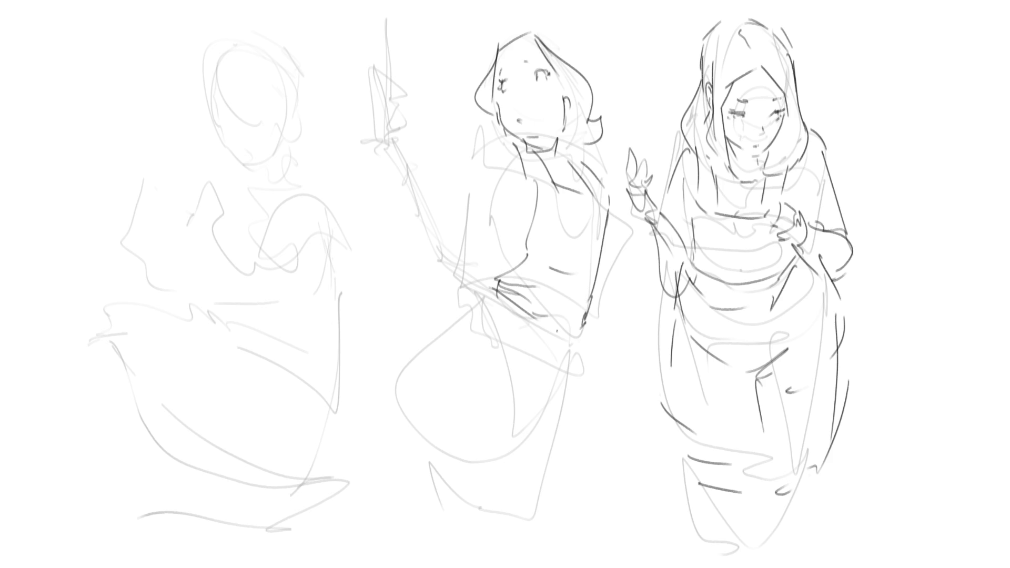
# Step: Draw a hand on the left hip and the long skirt with its folds down to the hem
pyautogui.moveTo(491, 285)
pyautogui.mouseDown()
pyautogui.moveTo(470, 301)
pyautogui.moveTo(538, 319)
pyautogui.mouseUp()
pyautogui.moveTo(569, 343); pyautogui.dragTo(580, 344)
pyautogui.moveTo(469, 307)
pyautogui.mouseDown()
pyautogui.moveTo(401, 368)
pyautogui.moveTo(408, 481)
pyautogui.moveTo(467, 540)
pyautogui.mouseUp()
pyautogui.moveTo(575, 345)
pyautogui.mouseDown()
pyautogui.moveTo(580, 537)
pyautogui.moveTo(565, 538)
pyautogui.mouseUp()
pyautogui.moveTo(484, 450)
pyautogui.mouseDown()
pyautogui.moveTo(529, 433)
pyautogui.moveTo(502, 440)
pyautogui.mouseUp()
pyautogui.moveTo(543, 341); pyautogui.dragTo(530, 424)
pyautogui.moveTo(499, 307)
pyautogui.mouseDown()
pyautogui.moveTo(457, 334)
pyautogui.moveTo(426, 426)
pyautogui.moveTo(475, 535)
pyautogui.mouseUp()
pyautogui.moveTo(500, 444); pyautogui.dragTo(505, 543)
pyautogui.moveTo(478, 402); pyautogui.dragTo(495, 425)
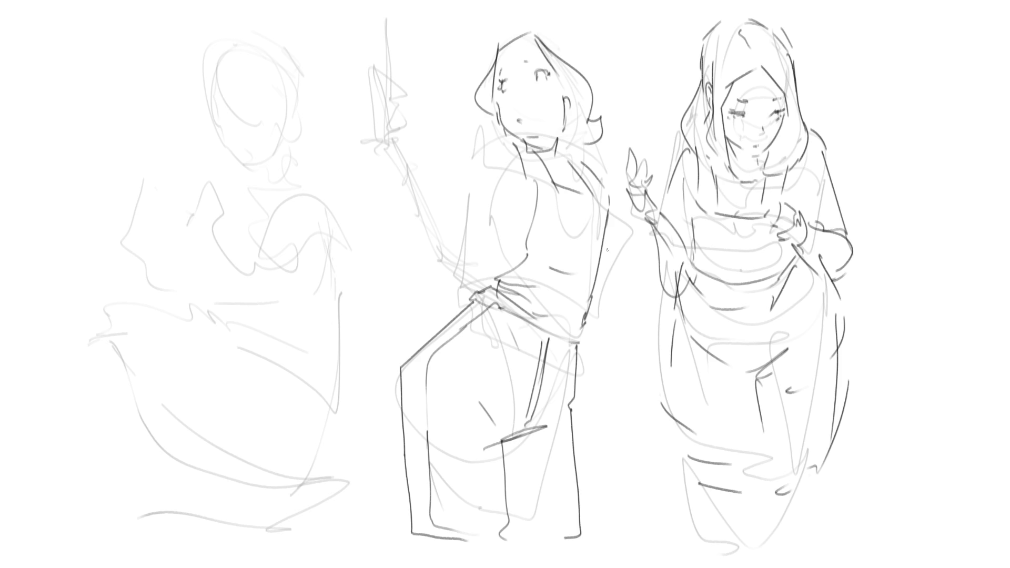
# Step: Add the back edge, a puffed sleeve, the raised arm and torso lines, undoing a chest stroke
pyautogui.moveTo(608, 207); pyautogui.dragTo(601, 251)
pyautogui.moveTo(558, 182); pyautogui.dragTo(572, 191)
pyautogui.moveTo(553, 144)
pyautogui.mouseDown()
pyautogui.moveTo(556, 166)
pyautogui.moveTo(458, 158)
pyautogui.moveTo(480, 168)
pyautogui.mouseUp()
pyautogui.moveTo(472, 131)
pyautogui.mouseDown()
pyautogui.moveTo(465, 229)
pyautogui.moveTo(475, 254)
pyautogui.moveTo(437, 213)
pyautogui.mouseUp()
pyautogui.moveTo(402, 163)
pyautogui.mouseDown()
pyautogui.moveTo(414, 168)
pyautogui.moveTo(419, 232)
pyautogui.moveTo(462, 275)
pyautogui.mouseUp()
pyautogui.moveTo(500, 175)
pyautogui.mouseDown()
pyautogui.moveTo(477, 226)
pyautogui.moveTo(479, 210)
pyautogui.moveTo(493, 278)
pyautogui.mouseUp()
pyautogui.moveTo(513, 187); pyautogui.dragTo(526, 225)
pyautogui.hotkey('ctrl', 'z')
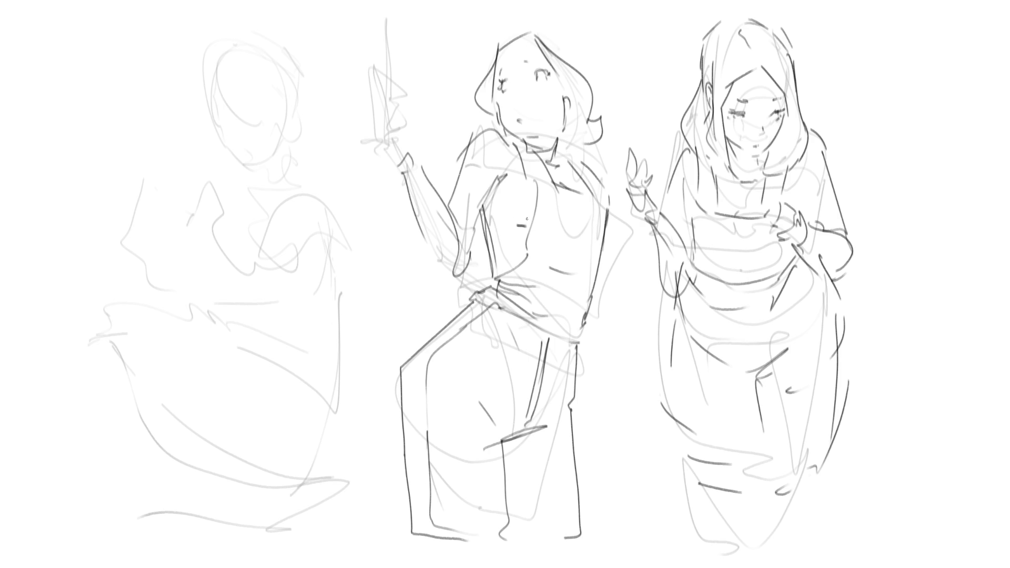
# Step: Redraw the middle figure's right torso edge and side hand, undoing misdrawn strokes
pyautogui.moveTo(619, 220); pyautogui.dragTo(603, 244)
pyautogui.hotkey('ctrl', 'z')
pyautogui.moveTo(615, 206); pyautogui.dragTo(603, 258)
pyautogui.moveTo(559, 162)
pyautogui.mouseDown()
pyautogui.moveTo(616, 213)
pyautogui.moveTo(629, 300)
pyautogui.mouseUp()
pyautogui.hotkey('ctrl', 'z')
pyautogui.moveTo(614, 220)
pyautogui.mouseDown()
pyautogui.moveTo(620, 288)
pyautogui.moveTo(600, 321)
pyautogui.mouseUp()
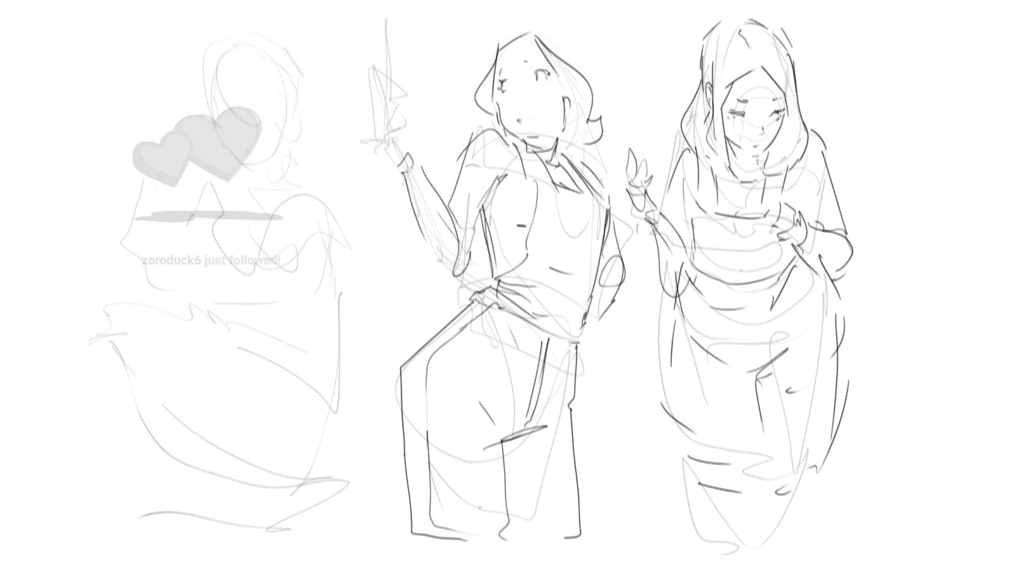
# Step: Sketch a tall drink cup with a straw in the middle figure's raised hand
pyautogui.moveTo(383, 128)
pyautogui.mouseDown()
pyautogui.moveTo(379, 97)
pyautogui.moveTo(404, 70)
pyautogui.moveTo(390, 82)
pyautogui.moveTo(384, 19)
pyautogui.moveTo(392, 47)
pyautogui.mouseUp()
pyautogui.moveTo(379, 103); pyautogui.dragTo(387, 91)
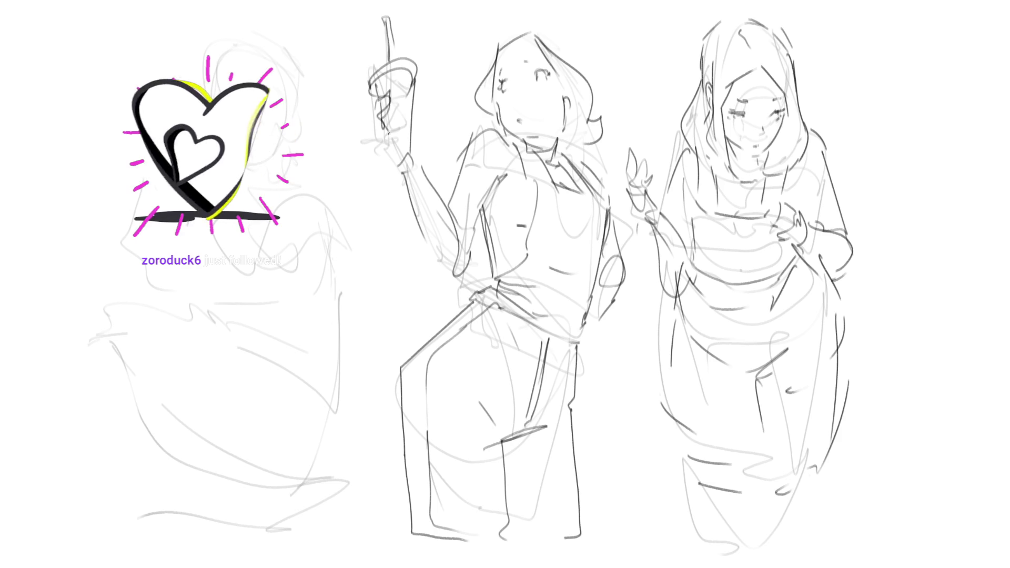
pyautogui.moveTo(406, 146); pyautogui.dragTo(384, 153)
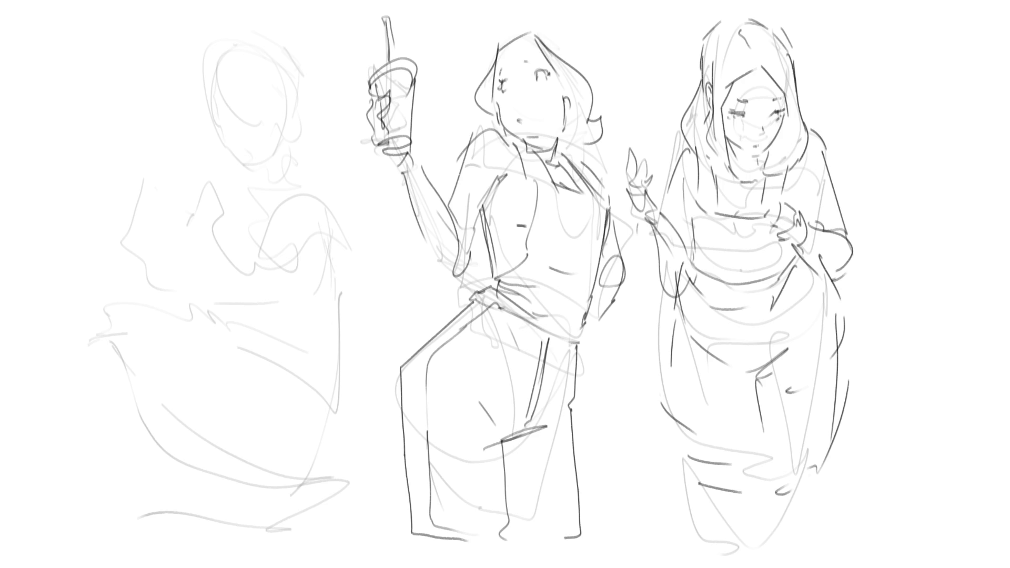
# Step: Draw a cap with an angled brim on top of the middle figure's head
pyautogui.moveTo(552, 30)
pyautogui.mouseDown()
pyautogui.moveTo(514, 47)
pyautogui.moveTo(484, 21)
pyautogui.mouseUp()
pyautogui.moveTo(490, 60)
pyautogui.mouseDown()
pyautogui.moveTo(492, 11)
pyautogui.moveTo(547, 52)
pyautogui.mouseUp()
pyautogui.moveTo(508, 11)
pyautogui.mouseDown()
pyautogui.moveTo(555, 52)
pyautogui.moveTo(551, 38)
pyautogui.mouseUp()
pyautogui.moveTo(537, 3); pyautogui.dragTo(578, 60)
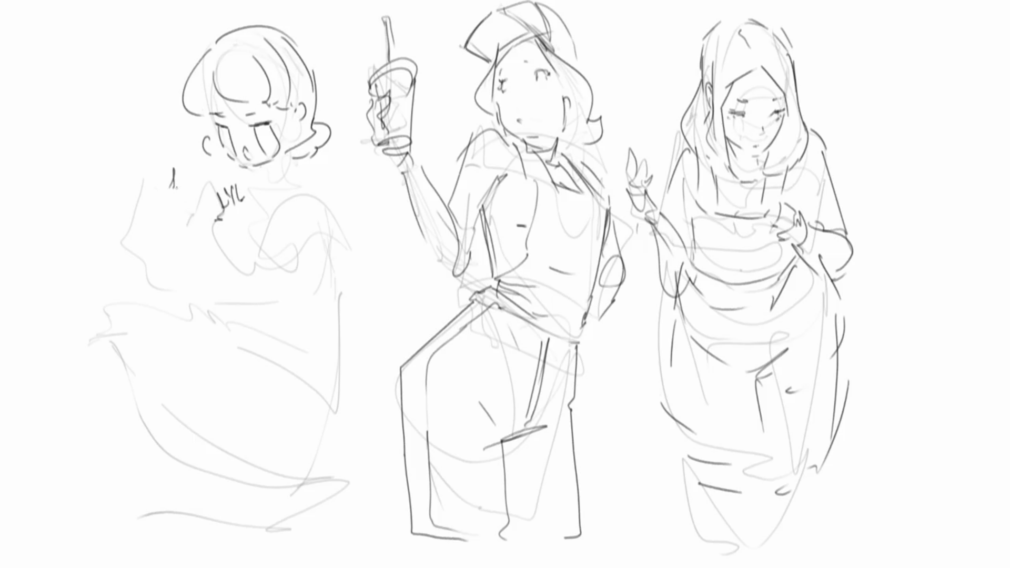
# Step: Ink the left figure's raised hand, arm, shoulder and neck lines, and upper body curves
pyautogui.moveTo(165, 200)
pyautogui.mouseDown()
pyautogui.moveTo(187, 220)
pyautogui.moveTo(167, 275)
pyautogui.moveTo(192, 286)
pyautogui.mouseUp()
pyautogui.moveTo(226, 224); pyautogui.dragTo(268, 284)
pyautogui.moveTo(247, 226); pyautogui.dragTo(287, 289)
pyautogui.moveTo(309, 246); pyautogui.dragTo(300, 277)
pyautogui.moveTo(263, 236)
pyautogui.mouseDown()
pyautogui.moveTo(290, 228)
pyautogui.moveTo(315, 249)
pyautogui.mouseUp()
pyautogui.moveTo(188, 208)
pyautogui.mouseDown()
pyautogui.moveTo(289, 172)
pyautogui.moveTo(303, 194)
pyautogui.mouseUp()
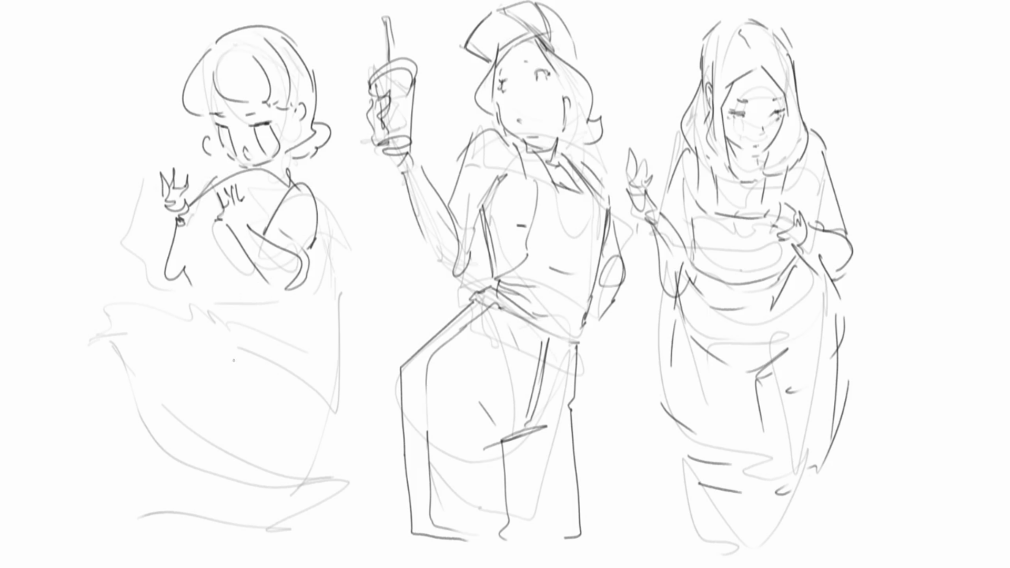
pyautogui.moveTo(282, 179)
pyautogui.mouseDown()
pyautogui.moveTo(285, 155)
pyautogui.moveTo(241, 210)
pyautogui.moveTo(326, 238)
pyautogui.mouseUp()
# Step: Draw the bucket-like body's edges and big curved base, then mirror the canvas to check proportions
pyautogui.moveTo(337, 339)
pyautogui.mouseDown()
pyautogui.moveTo(209, 295)
pyautogui.moveTo(217, 209)
pyautogui.mouseUp()
pyautogui.moveTo(225, 212)
pyautogui.mouseDown()
pyautogui.moveTo(228, 269)
pyautogui.moveTo(252, 328)
pyautogui.moveTo(99, 319)
pyautogui.moveTo(176, 352)
pyautogui.moveTo(316, 445)
pyautogui.moveTo(328, 417)
pyautogui.mouseUp()
pyautogui.moveTo(110, 331)
pyautogui.mouseDown()
pyautogui.moveTo(210, 458)
pyautogui.moveTo(329, 510)
pyautogui.mouseUp()
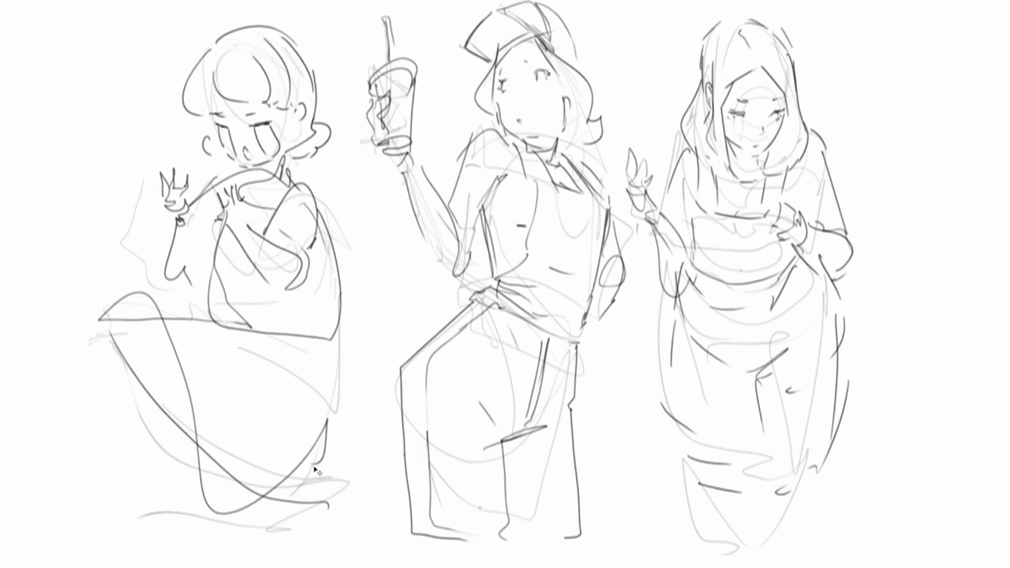
pyautogui.press('m')
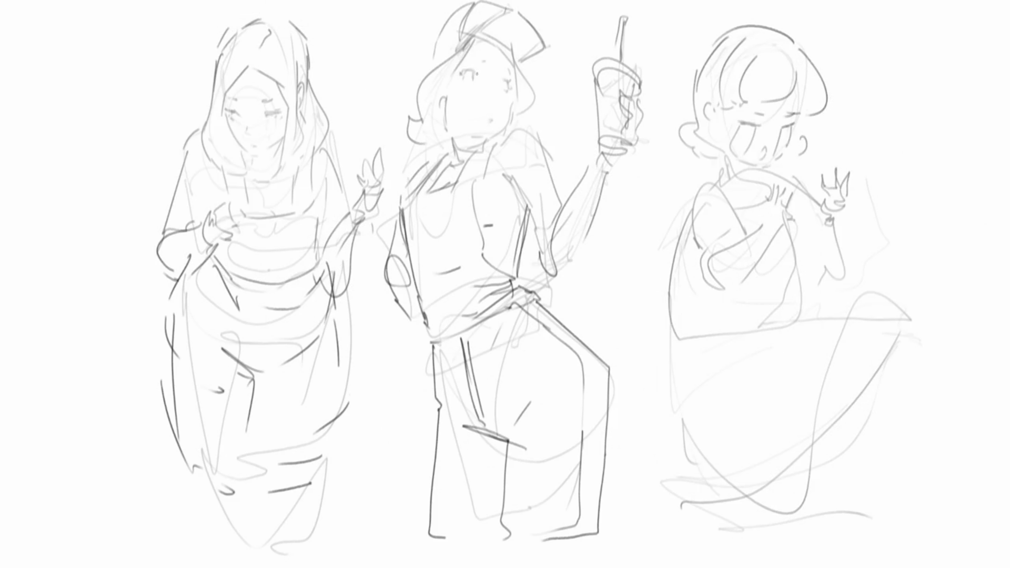
# Step: Add eyelashes, an ear, curly hair and a darker cheek and jaw line to the capped figure
pyautogui.moveTo(459, 73); pyautogui.dragTo(485, 57)
pyautogui.moveTo(506, 89); pyautogui.dragTo(513, 79)
pyautogui.moveTo(505, 115)
pyautogui.mouseDown()
pyautogui.moveTo(500, 123)
pyautogui.moveTo(510, 122)
pyautogui.mouseUp()
pyautogui.moveTo(437, 89)
pyautogui.mouseDown()
pyautogui.moveTo(444, 103)
pyautogui.moveTo(427, 100)
pyautogui.mouseUp()
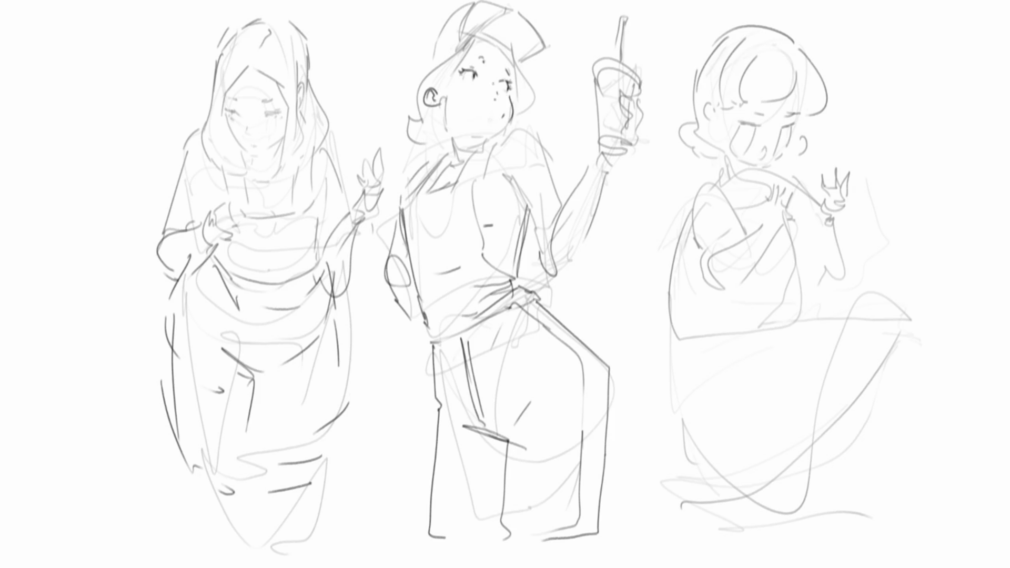
pyautogui.moveTo(470, 40)
pyautogui.mouseDown()
pyautogui.moveTo(444, 97)
pyautogui.moveTo(422, 70)
pyautogui.moveTo(434, 96)
pyautogui.mouseUp()
pyautogui.moveTo(434, 60)
pyautogui.mouseDown()
pyautogui.moveTo(399, 110)
pyautogui.moveTo(412, 137)
pyautogui.mouseUp()
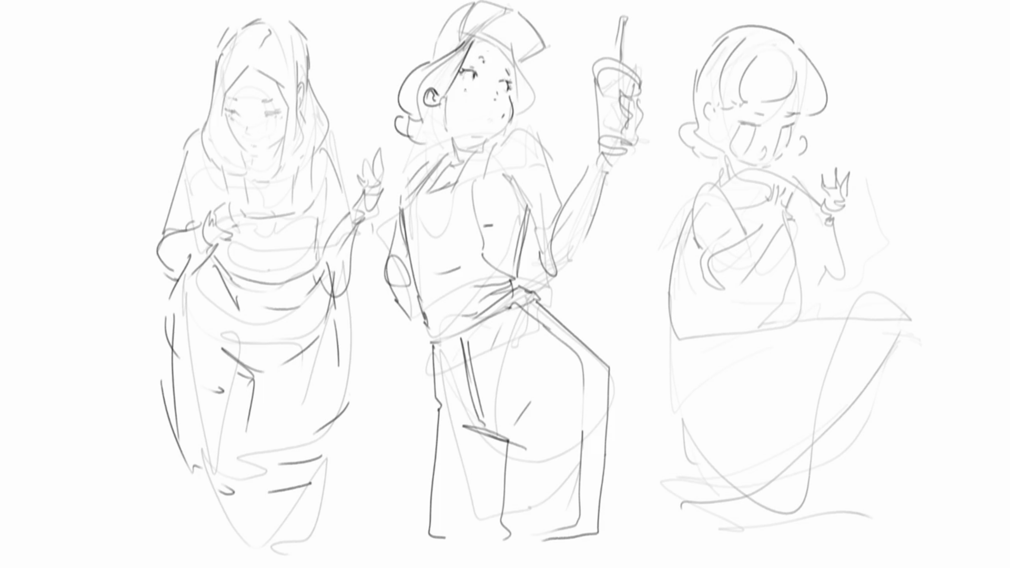
pyautogui.moveTo(449, 103)
pyautogui.mouseDown()
pyautogui.moveTo(441, 116)
pyautogui.moveTo(487, 151)
pyautogui.mouseUp()
pyautogui.hotkey('ctrl', 'z')
pyautogui.hotkey('ctrl', 'z')
pyautogui.hotkey('ctrl', 'z')
pyautogui.moveTo(440, 113); pyautogui.dragTo(455, 153)
# Step: Hatch the capped figure's neck under the chin and add the chin line
pyautogui.moveTo(443, 113)
pyautogui.mouseDown()
pyautogui.moveTo(469, 152)
pyautogui.moveTo(462, 145)
pyautogui.mouseUp()
pyautogui.moveTo(463, 134); pyautogui.dragTo(467, 149)
pyautogui.moveTo(468, 135); pyautogui.dragTo(474, 153)
pyautogui.moveTo(476, 136); pyautogui.dragTo(478, 152)
pyautogui.moveTo(481, 136)
pyautogui.mouseDown()
pyautogui.moveTo(484, 151)
pyautogui.moveTo(501, 127)
pyautogui.mouseUp()
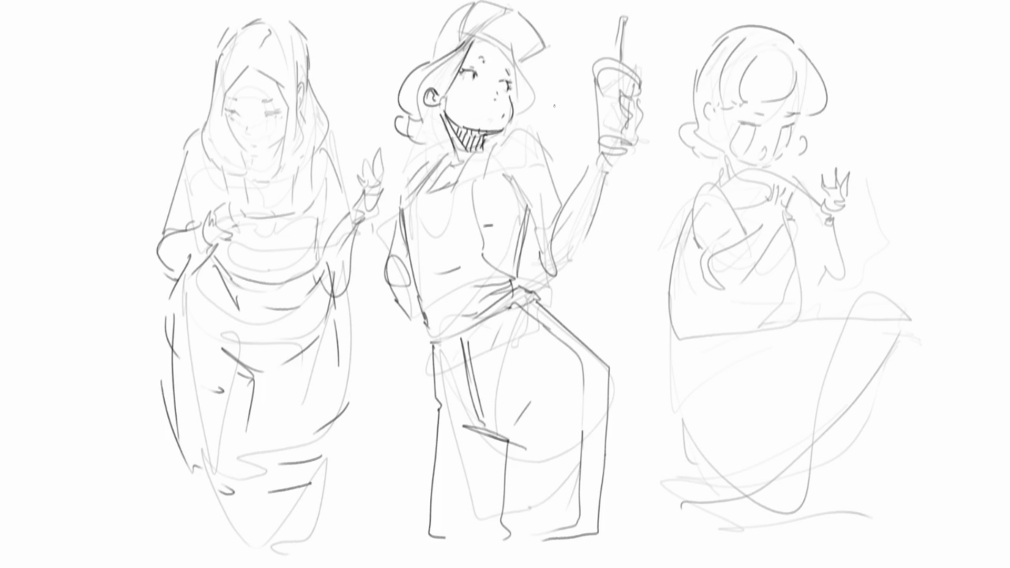
# Step: Hatch the forehead bangs and the cap, redrawing the cap's top outline and brim edge
pyautogui.moveTo(467, 50); pyautogui.dragTo(509, 85)
pyautogui.moveTo(474, 39)
pyautogui.mouseDown()
pyautogui.moveTo(515, 97)
pyautogui.moveTo(492, 21)
pyautogui.moveTo(519, 67)
pyautogui.moveTo(480, 48)
pyautogui.moveTo(490, 47)
pyautogui.mouseUp()
pyautogui.moveTo(506, 18)
pyautogui.mouseDown()
pyautogui.moveTo(498, 53)
pyautogui.moveTo(509, 56)
pyautogui.mouseUp()
pyautogui.moveTo(522, 20)
pyautogui.mouseDown()
pyautogui.moveTo(515, 61)
pyautogui.moveTo(525, 59)
pyautogui.mouseUp()
pyautogui.moveTo(549, 25); pyautogui.dragTo(538, 53)
pyautogui.moveTo(460, 12); pyautogui.dragTo(459, 27)
pyautogui.moveTo(458, 46)
pyautogui.mouseDown()
pyautogui.moveTo(473, 9)
pyautogui.moveTo(500, 19)
pyautogui.moveTo(424, 67)
pyautogui.mouseUp()
pyautogui.moveTo(523, 75)
pyautogui.mouseDown()
pyautogui.moveTo(513, 104)
pyautogui.moveTo(522, 105)
pyautogui.mouseUp()
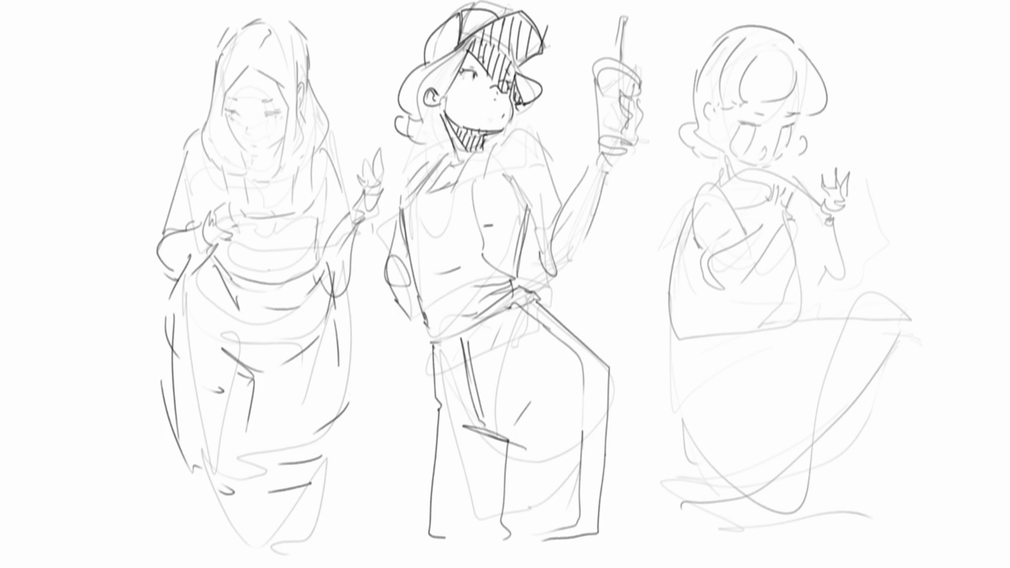
# Step: Dot freckles under the left eye and draw collar lines below the chin
pyautogui.click(469, 83)
pyautogui.click(474, 86)
pyautogui.moveTo(486, 141)
pyautogui.mouseDown()
pyautogui.moveTo(445, 195)
pyautogui.moveTo(470, 188)
pyautogui.moveTo(454, 184)
pyautogui.moveTo(446, 206)
pyautogui.moveTo(469, 184)
pyautogui.moveTo(447, 187)
pyautogui.moveTo(458, 185)
pyautogui.mouseUp()
# Step: Ink the overall strap, buckle, bib top and side outlines on the capped figure
pyautogui.moveTo(403, 200)
pyautogui.mouseDown()
pyautogui.moveTo(409, 212)
pyautogui.moveTo(424, 189)
pyautogui.mouseUp()
pyautogui.moveTo(451, 146)
pyautogui.mouseDown()
pyautogui.moveTo(411, 188)
pyautogui.moveTo(424, 191)
pyautogui.mouseUp()
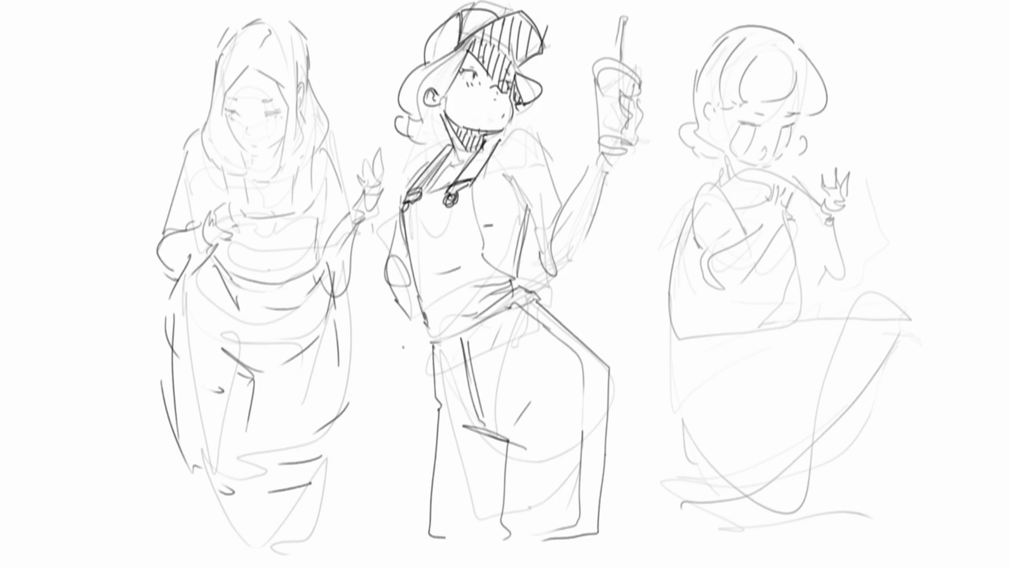
pyautogui.moveTo(401, 206); pyautogui.dragTo(421, 299)
pyautogui.moveTo(472, 185)
pyautogui.mouseDown()
pyautogui.moveTo(482, 236)
pyautogui.moveTo(503, 274)
pyautogui.moveTo(522, 283)
pyautogui.mouseUp()
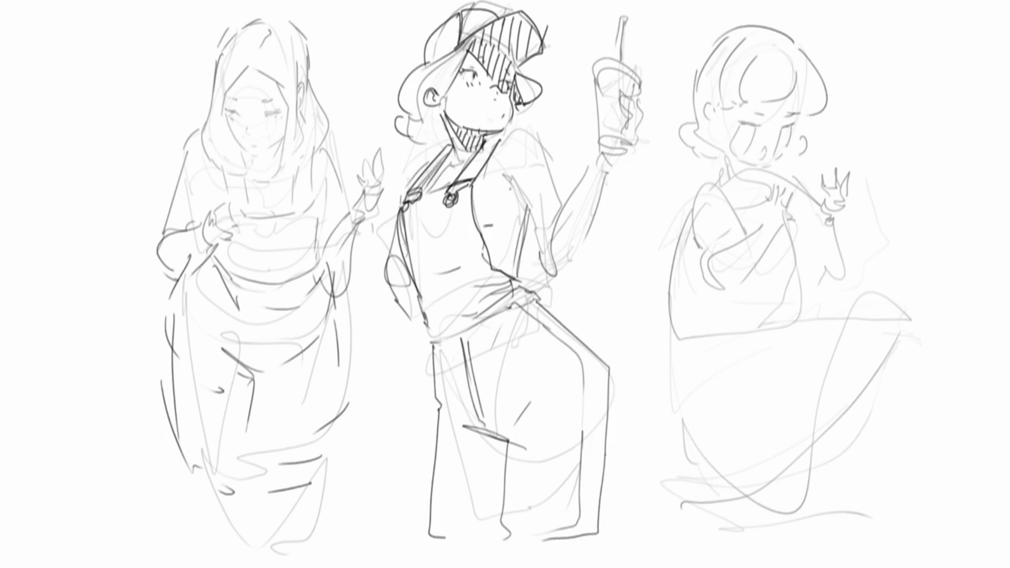
pyautogui.moveTo(402, 206)
pyautogui.mouseDown()
pyautogui.moveTo(453, 193)
pyautogui.moveTo(471, 243)
pyautogui.mouseUp()
pyautogui.moveTo(400, 213)
pyautogui.mouseDown()
pyautogui.moveTo(413, 264)
pyautogui.moveTo(470, 255)
pyautogui.mouseUp()
# Step: Add belly lines, the bib hem and waistband detail strokes to the overalls
pyautogui.moveTo(478, 250); pyautogui.dragTo(484, 280)
pyautogui.moveTo(417, 287)
pyautogui.mouseDown()
pyautogui.moveTo(424, 310)
pyautogui.moveTo(476, 301)
pyautogui.mouseUp()
pyautogui.moveTo(490, 274); pyautogui.dragTo(498, 288)
pyautogui.moveTo(421, 293)
pyautogui.mouseDown()
pyautogui.moveTo(431, 325)
pyautogui.moveTo(435, 301)
pyautogui.mouseUp()
pyautogui.moveTo(463, 279); pyautogui.dragTo(479, 318)
pyautogui.moveTo(492, 294); pyautogui.dragTo(496, 305)
pyautogui.moveTo(431, 311); pyautogui.dragTo(442, 341)
pyautogui.moveTo(437, 330); pyautogui.dragTo(456, 334)
pyautogui.moveTo(506, 287)
pyautogui.mouseDown()
pyautogui.moveTo(518, 313)
pyautogui.moveTo(529, 310)
pyautogui.mouseUp()
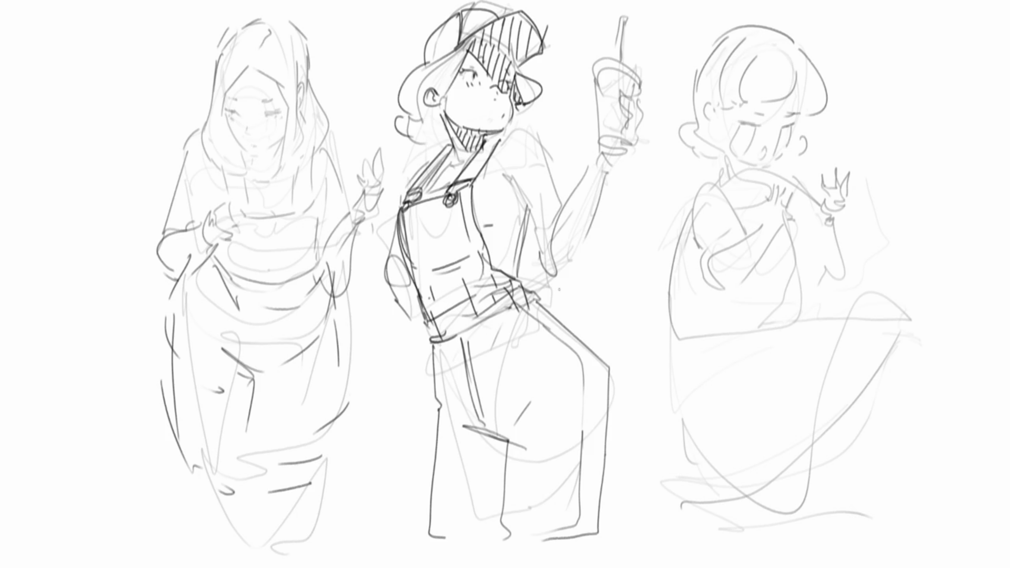
# Step: Hatch the lower trouser leg diagonally from the knee down to the hem
pyautogui.moveTo(438, 451)
pyautogui.mouseDown()
pyautogui.moveTo(481, 430)
pyautogui.moveTo(506, 441)
pyautogui.mouseUp()
pyautogui.moveTo(441, 478); pyautogui.dragTo(506, 443)
pyautogui.moveTo(447, 504); pyautogui.dragTo(507, 459)
pyautogui.moveTo(460, 515); pyautogui.dragTo(507, 481)
pyautogui.moveTo(440, 531); pyautogui.dragTo(496, 512)
pyautogui.moveTo(454, 557); pyautogui.dragTo(492, 530)
pyautogui.moveTo(508, 414); pyautogui.dragTo(534, 393)
pyautogui.moveTo(477, 435); pyautogui.dragTo(531, 403)
pyautogui.moveTo(504, 442); pyautogui.dragTo(541, 425)
pyautogui.moveTo(502, 482); pyautogui.dragTo(516, 462)
pyautogui.moveTo(503, 514); pyautogui.dragTo(509, 500)
# Step: Hatch the trouser leg's right edge, the waist and the upper left leg
pyautogui.moveTo(568, 423); pyautogui.dragTo(606, 392)
pyautogui.moveTo(573, 446); pyautogui.dragTo(601, 421)
pyautogui.moveTo(572, 472); pyautogui.dragTo(593, 451)
pyautogui.moveTo(483, 325); pyautogui.dragTo(507, 307)
pyautogui.moveTo(434, 370); pyautogui.dragTo(484, 325)
pyautogui.moveTo(429, 392)
pyautogui.mouseDown()
pyautogui.moveTo(475, 339)
pyautogui.moveTo(457, 372)
pyautogui.mouseUp()
# Step: Hatch the bib's right side, the raised forearm and across the left torso
pyautogui.moveTo(492, 205); pyautogui.dragTo(512, 180)
pyautogui.moveTo(481, 231)
pyautogui.mouseDown()
pyautogui.moveTo(523, 187)
pyautogui.moveTo(527, 203)
pyautogui.mouseUp()
pyautogui.moveTo(470, 256); pyautogui.dragTo(523, 223)
pyautogui.moveTo(485, 280); pyautogui.dragTo(511, 251)
pyautogui.moveTo(478, 306); pyautogui.dragTo(515, 267)
pyautogui.moveTo(588, 158); pyautogui.dragTo(632, 145)
pyautogui.moveTo(577, 192); pyautogui.dragTo(613, 167)
pyautogui.moveTo(555, 231); pyautogui.dragTo(592, 196)
pyautogui.moveTo(374, 269)
pyautogui.mouseDown()
pyautogui.moveTo(403, 240)
pyautogui.moveTo(399, 254)
pyautogui.mouseUp()
pyautogui.moveTo(377, 294); pyautogui.dragTo(444, 208)
pyautogui.moveTo(405, 283)
pyautogui.mouseDown()
pyautogui.moveTo(457, 233)
pyautogui.moveTo(455, 253)
pyautogui.mouseUp()
pyautogui.moveTo(407, 331); pyautogui.dragTo(465, 266)
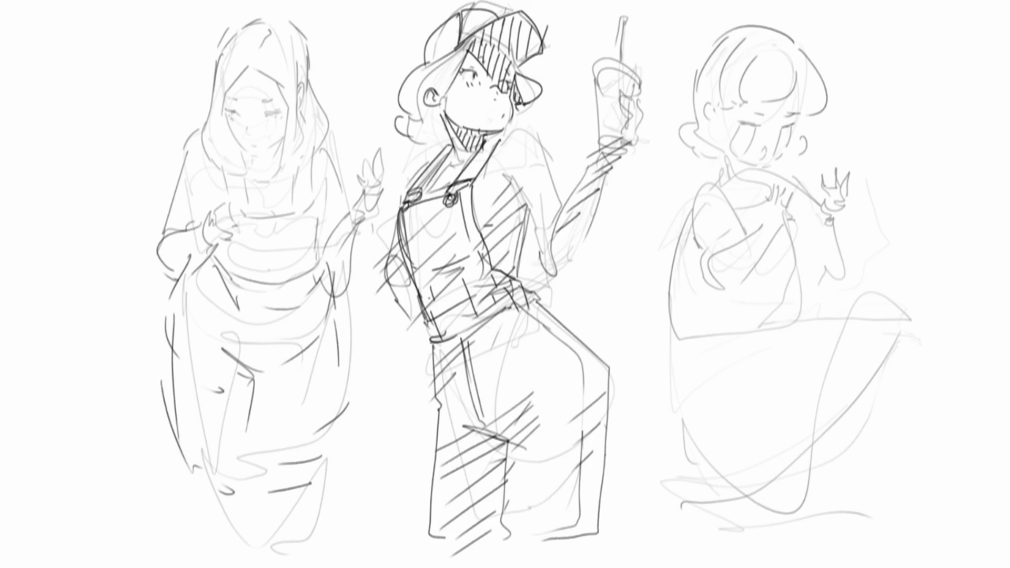
# Step: Refine the hooded figure's left eyelid, mouth and cheek, and start neck lines under the chin
pyautogui.moveTo(223, 108)
pyautogui.mouseDown()
pyautogui.moveTo(242, 118)
pyautogui.moveTo(270, 99)
pyautogui.moveTo(285, 110)
pyautogui.mouseUp()
pyautogui.moveTo(248, 142); pyautogui.dragTo(252, 146)
pyautogui.moveTo(223, 115)
pyautogui.mouseDown()
pyautogui.moveTo(252, 155)
pyautogui.moveTo(289, 133)
pyautogui.moveTo(248, 156)
pyautogui.moveTo(260, 176)
pyautogui.mouseUp()
pyautogui.click(261, 165)
pyautogui.moveTo(281, 140)
pyautogui.mouseDown()
pyautogui.moveTo(261, 185)
pyautogui.moveTo(278, 174)
pyautogui.mouseUp()
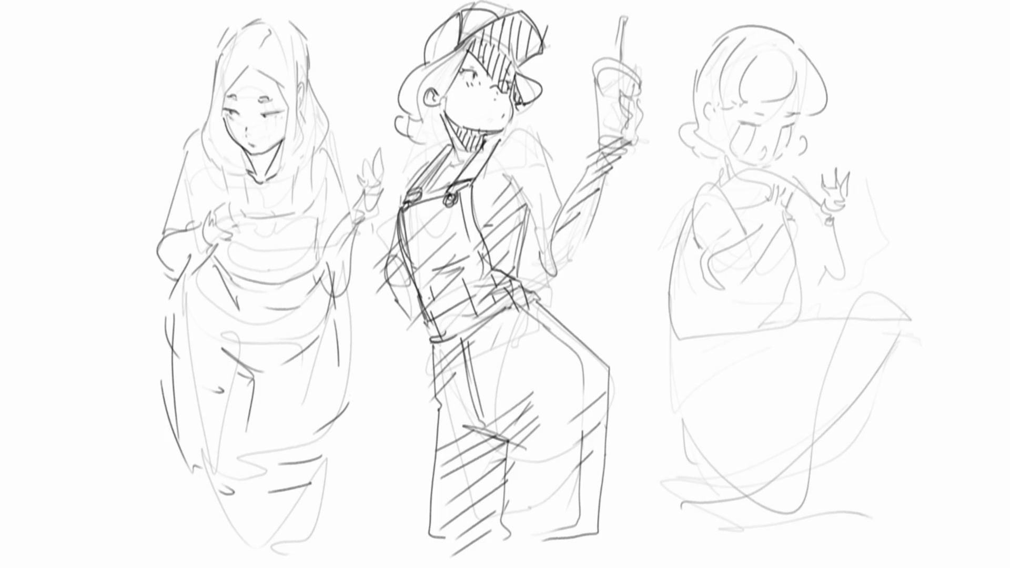
# Step: Hatch the hooded figure's neck under the chin and edge its left side
pyautogui.moveTo(246, 150); pyautogui.dragTo(248, 159)
pyautogui.moveTo(251, 153); pyautogui.dragTo(263, 170)
pyautogui.moveTo(267, 151); pyautogui.dragTo(270, 162)
pyautogui.moveTo(282, 137)
pyautogui.mouseDown()
pyautogui.moveTo(278, 167)
pyautogui.moveTo(253, 173)
pyautogui.mouseUp()
pyautogui.moveTo(277, 178); pyautogui.dragTo(254, 186)
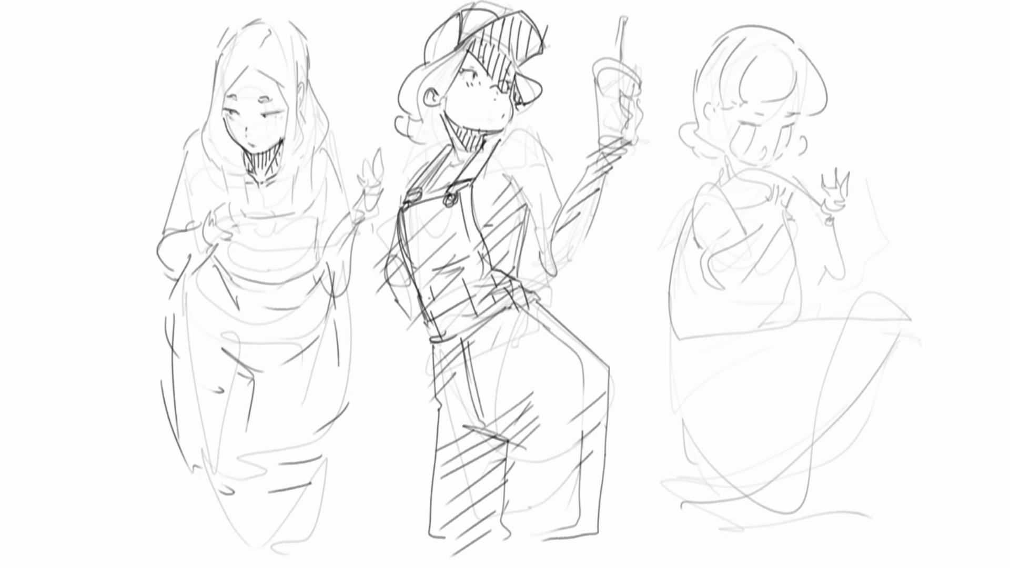
pyautogui.moveTo(241, 149); pyautogui.dragTo(249, 187)
# Step: Outline the hood from cheek to head top and firm up the right face edge
pyautogui.moveTo(208, 106)
pyautogui.mouseDown()
pyautogui.moveTo(229, 179)
pyautogui.moveTo(249, 183)
pyautogui.moveTo(202, 71)
pyautogui.moveTo(242, 15)
pyautogui.moveTo(268, 8)
pyautogui.moveTo(310, 40)
pyautogui.moveTo(314, 95)
pyautogui.moveTo(338, 147)
pyautogui.mouseUp()
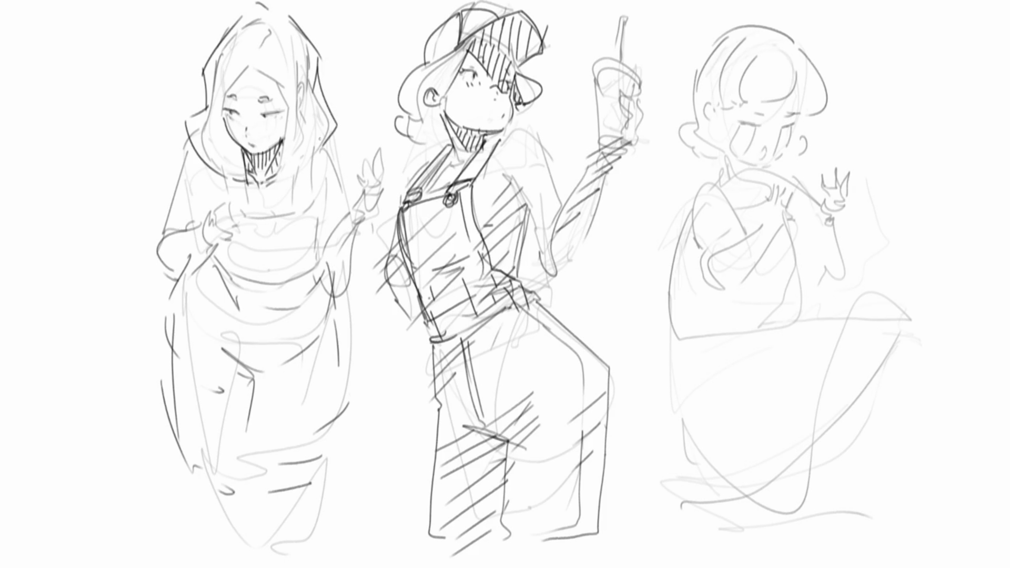
pyautogui.moveTo(274, 77); pyautogui.dragTo(287, 171)
pyautogui.moveTo(276, 187); pyautogui.dragTo(333, 145)
pyautogui.moveTo(338, 110); pyautogui.dragTo(341, 136)
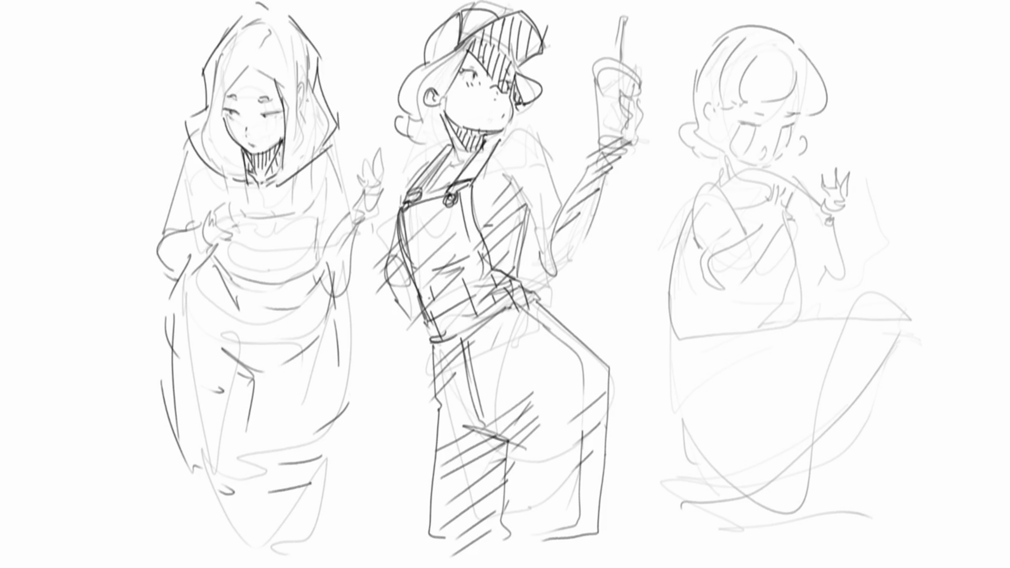
pyautogui.moveTo(301, 79); pyautogui.dragTo(306, 99)
pyautogui.hotkey('ctrl', 'z')
pyautogui.moveTo(299, 62); pyautogui.dragTo(306, 98)
# Step: Sketch the hooded figure's U-shaped waist curve, vertical torso lines and both leg lines
pyautogui.moveTo(209, 171); pyautogui.dragTo(223, 212)
pyautogui.hotkey('ctrl', 'z')
pyautogui.moveTo(246, 188); pyautogui.dragTo(289, 242)
pyautogui.moveTo(292, 172); pyautogui.dragTo(295, 226)
pyautogui.moveTo(305, 169); pyautogui.dragTo(315, 222)
pyautogui.moveTo(212, 254)
pyautogui.mouseDown()
pyautogui.moveTo(225, 274)
pyautogui.moveTo(326, 243)
pyautogui.mouseUp()
pyautogui.moveTo(318, 220); pyautogui.dragTo(326, 260)
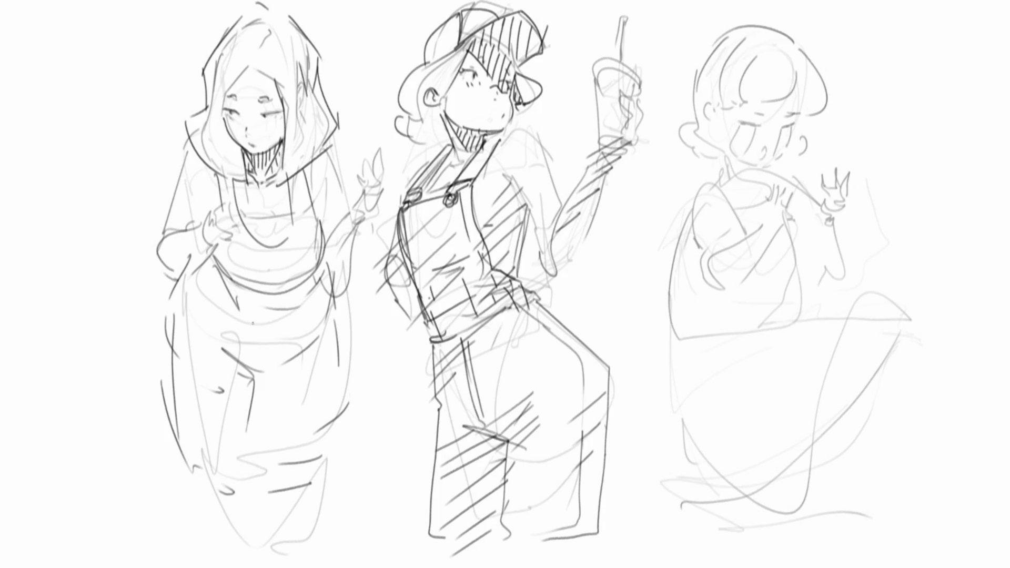
pyautogui.moveTo(201, 260); pyautogui.dragTo(258, 375)
pyautogui.moveTo(301, 285); pyautogui.dragTo(263, 375)
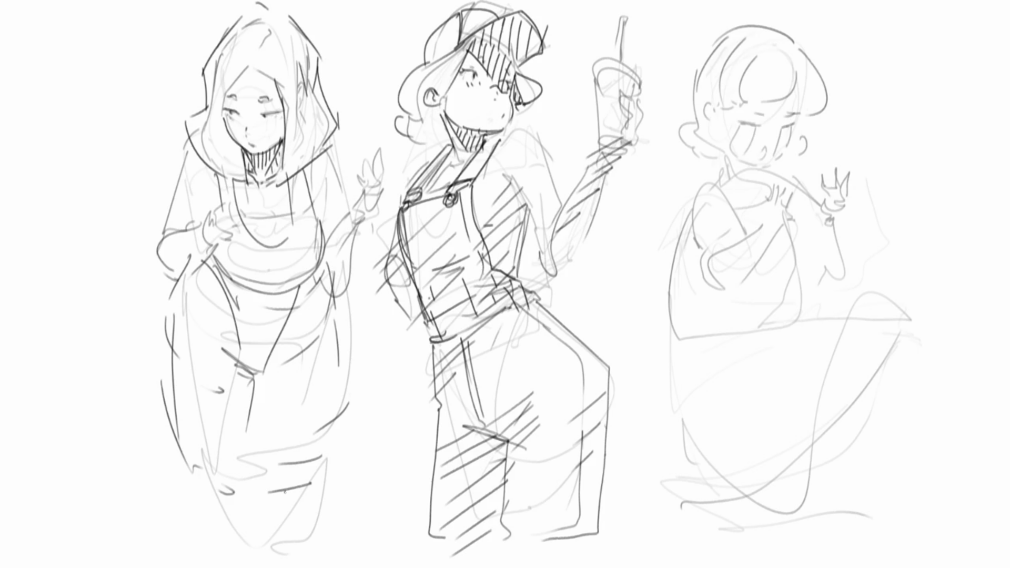
# Step: Redraw the hooded figure's arms, sleeves and hands, with hatch strokes beside the figure
pyautogui.moveTo(187, 138)
pyautogui.mouseDown()
pyautogui.moveTo(158, 226)
pyautogui.moveTo(188, 211)
pyautogui.mouseUp()
pyautogui.moveTo(346, 142)
pyautogui.mouseDown()
pyautogui.moveTo(327, 172)
pyautogui.moveTo(323, 217)
pyautogui.mouseUp()
pyautogui.moveTo(351, 186); pyautogui.dragTo(336, 206)
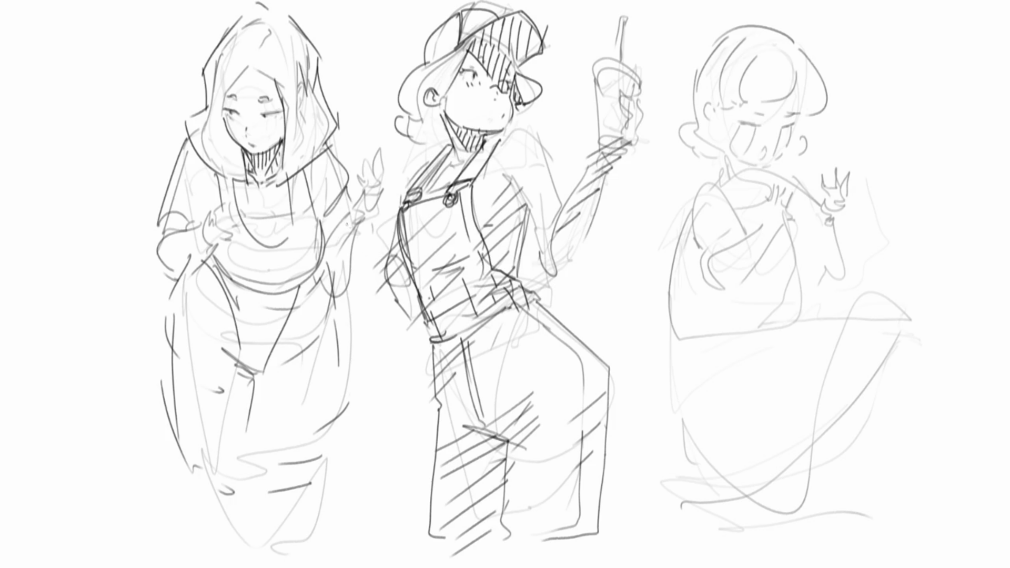
pyautogui.moveTo(166, 217)
pyautogui.mouseDown()
pyautogui.moveTo(157, 229)
pyautogui.moveTo(170, 216)
pyautogui.mouseUp()
pyautogui.moveTo(345, 179)
pyautogui.mouseDown()
pyautogui.moveTo(337, 192)
pyautogui.moveTo(382, 239)
pyautogui.mouseUp()
pyautogui.moveTo(350, 204); pyautogui.dragTo(359, 240)
pyautogui.moveTo(347, 216); pyautogui.dragTo(383, 250)
pyautogui.moveTo(220, 222)
pyautogui.mouseDown()
pyautogui.moveTo(199, 269)
pyautogui.moveTo(209, 270)
pyautogui.moveTo(202, 235)
pyautogui.mouseUp()
# Step: Shape the hooded figure's torso, bust and hip curves
pyautogui.moveTo(238, 235)
pyautogui.mouseDown()
pyautogui.moveTo(207, 272)
pyautogui.moveTo(183, 269)
pyautogui.moveTo(199, 334)
pyautogui.moveTo(215, 348)
pyautogui.mouseUp()
pyautogui.moveTo(248, 363); pyautogui.dragTo(315, 337)
pyautogui.moveTo(329, 267); pyautogui.dragTo(338, 312)
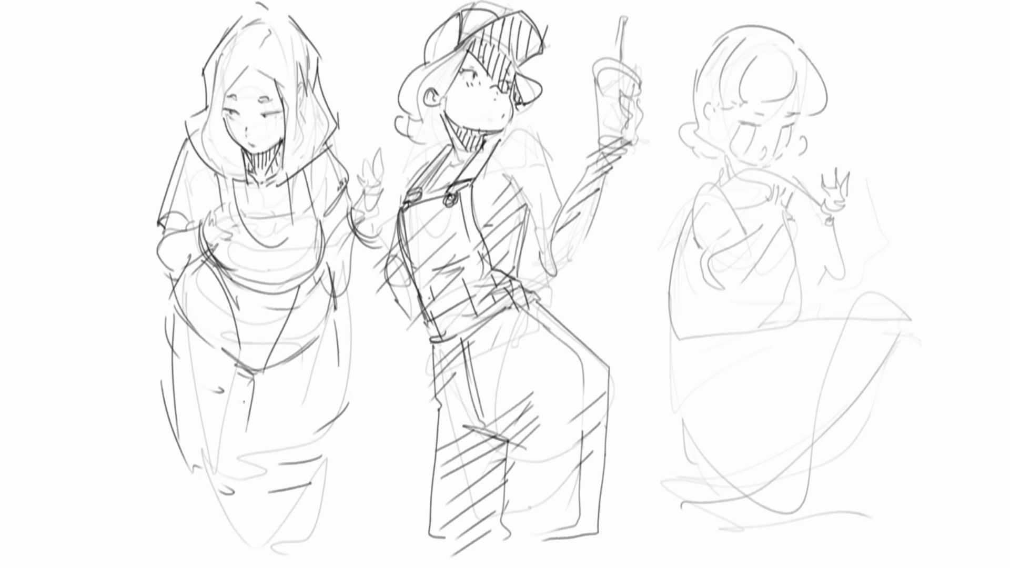
pyautogui.moveTo(188, 258); pyautogui.dragTo(159, 315)
pyautogui.moveTo(170, 279); pyautogui.dragTo(158, 350)
pyautogui.moveTo(168, 350); pyautogui.dragTo(265, 369)
pyautogui.moveTo(348, 266); pyautogui.dragTo(323, 354)
# Step: Draw the long skirt outline down to the hem, then give the third figure closed eyes
pyautogui.moveTo(158, 296)
pyautogui.mouseDown()
pyautogui.moveTo(158, 320)
pyautogui.moveTo(329, 429)
pyautogui.mouseUp()
pyautogui.moveTo(334, 312); pyautogui.dragTo(364, 403)
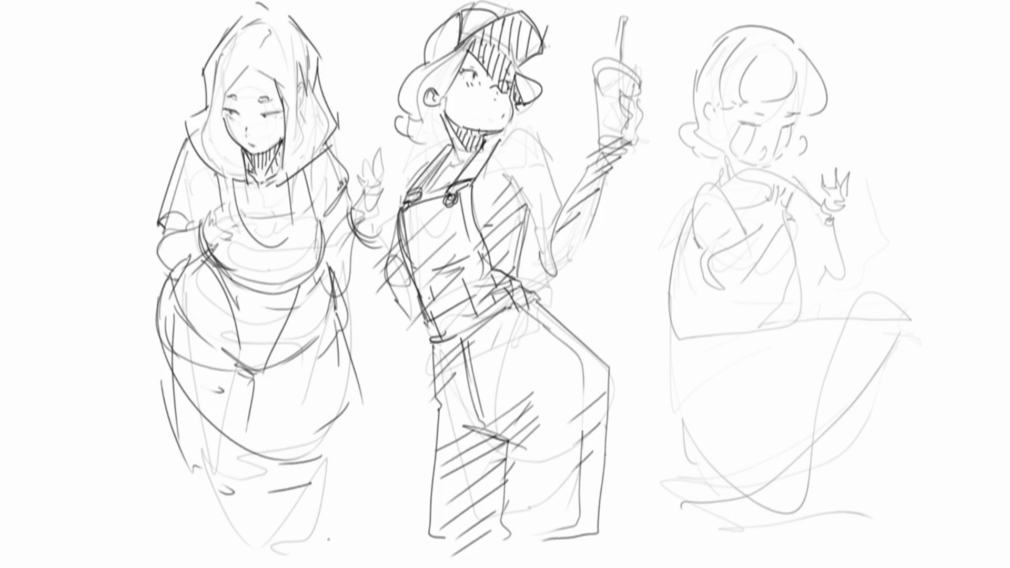
pyautogui.moveTo(256, 378); pyautogui.dragTo(301, 352)
pyautogui.moveTo(269, 366); pyautogui.dragTo(295, 351)
pyautogui.moveTo(332, 288); pyautogui.dragTo(340, 435)
pyautogui.moveTo(350, 355); pyautogui.dragTo(295, 484)
pyautogui.moveTo(251, 379)
pyautogui.mouseDown()
pyautogui.moveTo(247, 528)
pyautogui.moveTo(319, 481)
pyautogui.mouseUp()
pyautogui.moveTo(302, 523); pyautogui.dragTo(275, 564)
pyautogui.moveTo(157, 302)
pyautogui.mouseDown()
pyautogui.moveTo(210, 502)
pyautogui.moveTo(232, 527)
pyautogui.mouseUp()
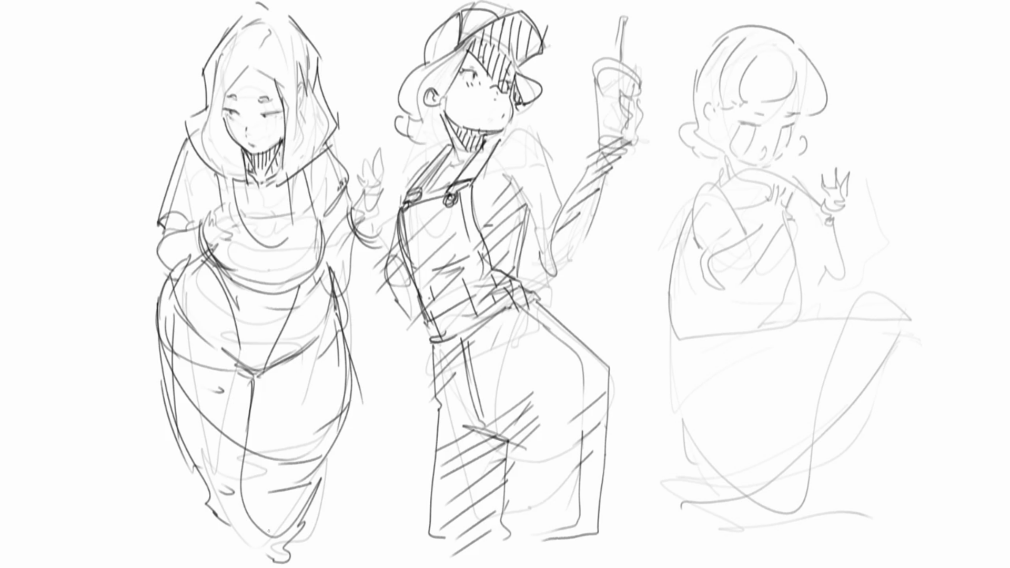
pyautogui.moveTo(741, 122)
pyautogui.mouseDown()
pyautogui.moveTo(795, 125)
pyautogui.moveTo(746, 134)
pyautogui.moveTo(760, 160)
pyautogui.moveTo(776, 144)
pyautogui.mouseUp()
# Step: Draw the third figure's face mask, undoing and redrawing the mask strokes
pyautogui.moveTo(756, 113)
pyautogui.mouseDown()
pyautogui.moveTo(790, 110)
pyautogui.moveTo(800, 128)
pyautogui.moveTo(727, 158)
pyautogui.moveTo(756, 163)
pyautogui.mouseUp()
pyautogui.moveTo(783, 128); pyautogui.dragTo(778, 169)
pyautogui.moveTo(790, 127); pyautogui.dragTo(786, 163)
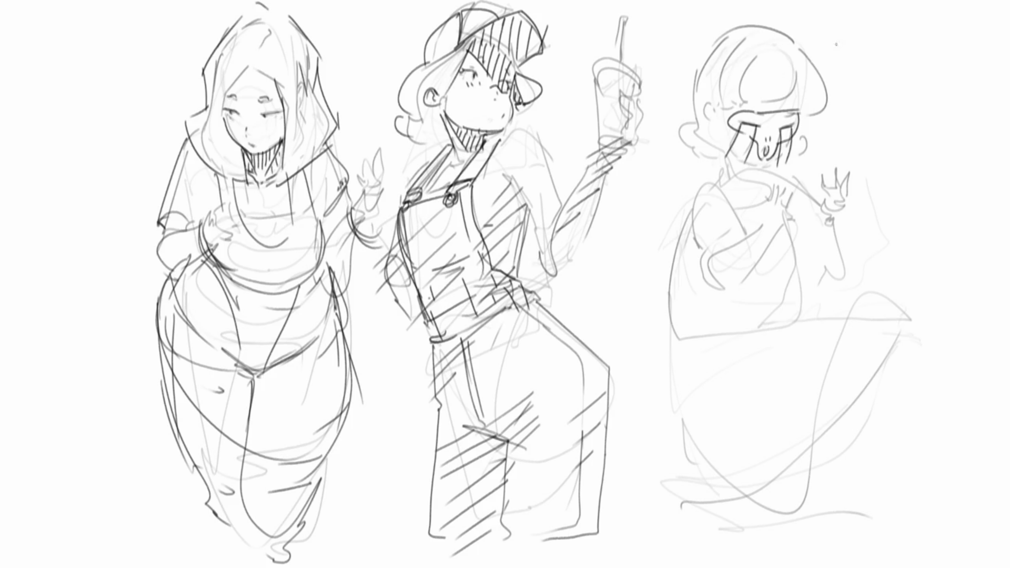
pyautogui.hotkey('ctrl', 'z')
pyautogui.hotkey('ctrl', 'z')
pyautogui.hotkey('ctrl', 'z')
pyautogui.moveTo(742, 123)
pyautogui.mouseDown()
pyautogui.moveTo(746, 135)
pyautogui.moveTo(779, 142)
pyautogui.mouseUp()
# Step: Add ears on both sides of the mask and outline the hair
pyautogui.moveTo(708, 100)
pyautogui.mouseDown()
pyautogui.moveTo(705, 124)
pyautogui.moveTo(700, 117)
pyautogui.mouseUp()
pyautogui.moveTo(805, 112)
pyautogui.mouseDown()
pyautogui.moveTo(805, 127)
pyautogui.moveTo(806, 108)
pyautogui.mouseUp()
pyautogui.moveTo(699, 55); pyautogui.dragTo(747, 35)
pyautogui.moveTo(783, 36); pyautogui.dragTo(814, 86)
pyautogui.moveTo(697, 56)
pyautogui.mouseDown()
pyautogui.moveTo(685, 119)
pyautogui.moveTo(702, 163)
pyautogui.moveTo(718, 166)
pyautogui.mouseUp()
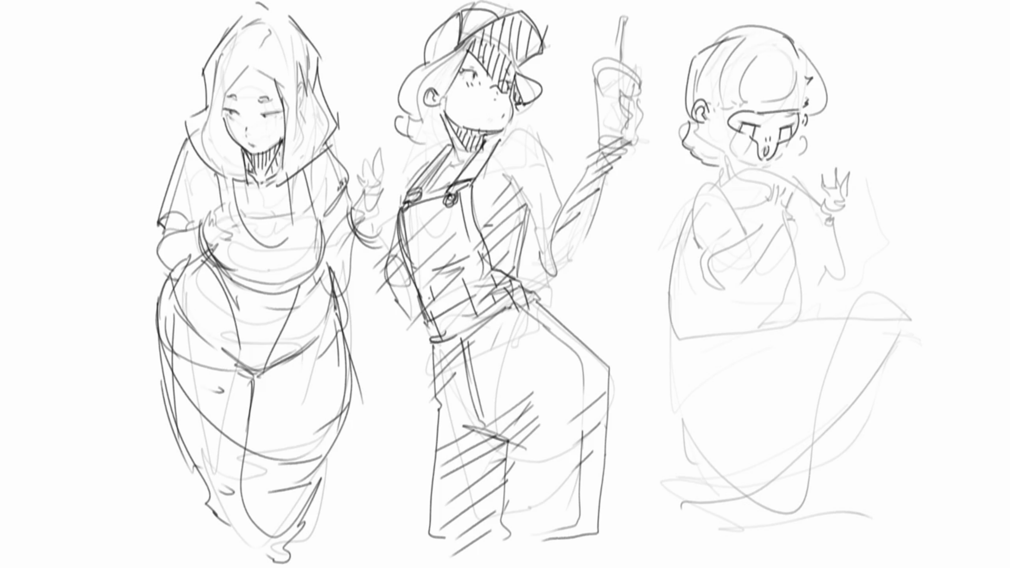
# Step: Redo the right side of the face and draw the mouth with two short strokes
pyautogui.moveTo(801, 137)
pyautogui.mouseDown()
pyautogui.moveTo(794, 161)
pyautogui.moveTo(760, 184)
pyautogui.moveTo(765, 176)
pyautogui.mouseUp()
pyautogui.hotkey('ctrl', 'z')
pyautogui.hotkey('ctrl', 'z')
pyautogui.hotkey('ctrl', 'z')
pyautogui.hotkey('ctrl', 'z')
pyautogui.moveTo(739, 133)
pyautogui.mouseDown()
pyautogui.moveTo(737, 156)
pyautogui.moveTo(791, 157)
pyautogui.mouseUp()
# Step: Draw the neck and chest line, and sketch the bow's curve across the figure
pyautogui.moveTo(688, 154)
pyautogui.mouseDown()
pyautogui.moveTo(676, 190)
pyautogui.moveTo(709, 167)
pyautogui.moveTo(741, 163)
pyautogui.mouseUp()
pyautogui.moveTo(676, 222); pyautogui.dragTo(764, 220)
pyautogui.moveTo(717, 172)
pyautogui.mouseDown()
pyautogui.moveTo(716, 187)
pyautogui.moveTo(760, 217)
pyautogui.moveTo(858, 142)
pyautogui.mouseUp()
pyautogui.moveTo(754, 217); pyautogui.dragTo(869, 136)
pyautogui.moveTo(741, 205)
pyautogui.mouseDown()
pyautogui.moveTo(858, 134)
pyautogui.moveTo(868, 116)
pyautogui.moveTo(865, 157)
pyautogui.moveTo(850, 182)
pyautogui.moveTo(866, 168)
pyautogui.moveTo(856, 193)
pyautogui.mouseUp()
# Step: Finish the bow and draw the hand gripping it
pyautogui.moveTo(776, 179); pyautogui.dragTo(804, 167)
pyautogui.moveTo(858, 187); pyautogui.dragTo(851, 209)
pyautogui.moveTo(851, 208)
pyautogui.mouseDown()
pyautogui.moveTo(814, 233)
pyautogui.moveTo(845, 218)
pyautogui.mouseUp()
pyautogui.moveTo(846, 218); pyautogui.dragTo(838, 232)
# Step: Draw a dome and bucket-shaped body, short legs, a long curling tail and a ground-shadow ellipse
pyautogui.moveTo(673, 223)
pyautogui.mouseDown()
pyautogui.moveTo(669, 318)
pyautogui.moveTo(820, 284)
pyautogui.moveTo(737, 313)
pyautogui.moveTo(679, 315)
pyautogui.mouseUp()
pyautogui.moveTo(679, 326); pyautogui.dragTo(827, 324)
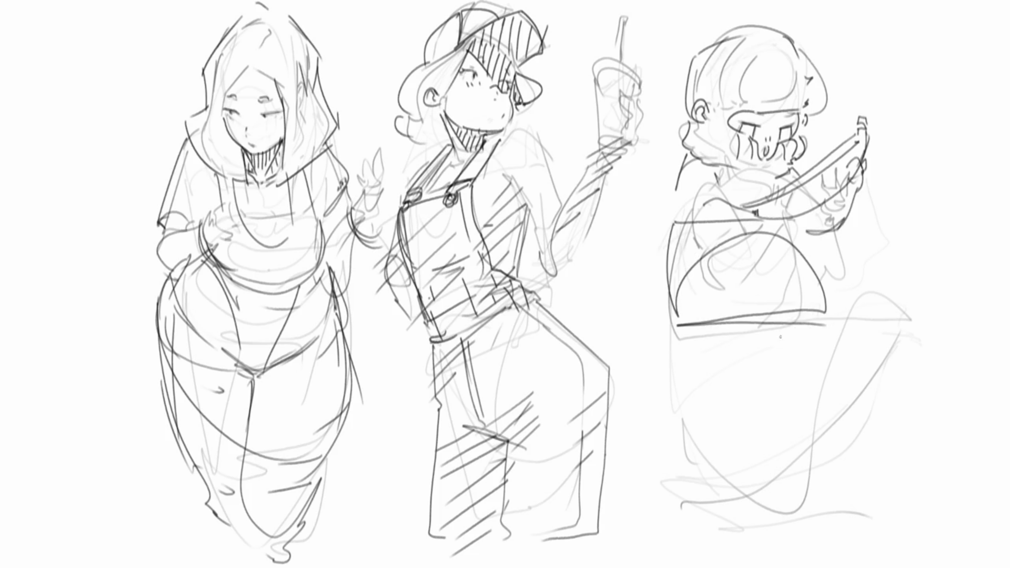
pyautogui.moveTo(688, 325)
pyautogui.mouseDown()
pyautogui.moveTo(698, 388)
pyautogui.moveTo(796, 425)
pyautogui.mouseUp()
pyautogui.moveTo(824, 314); pyautogui.dragTo(826, 416)
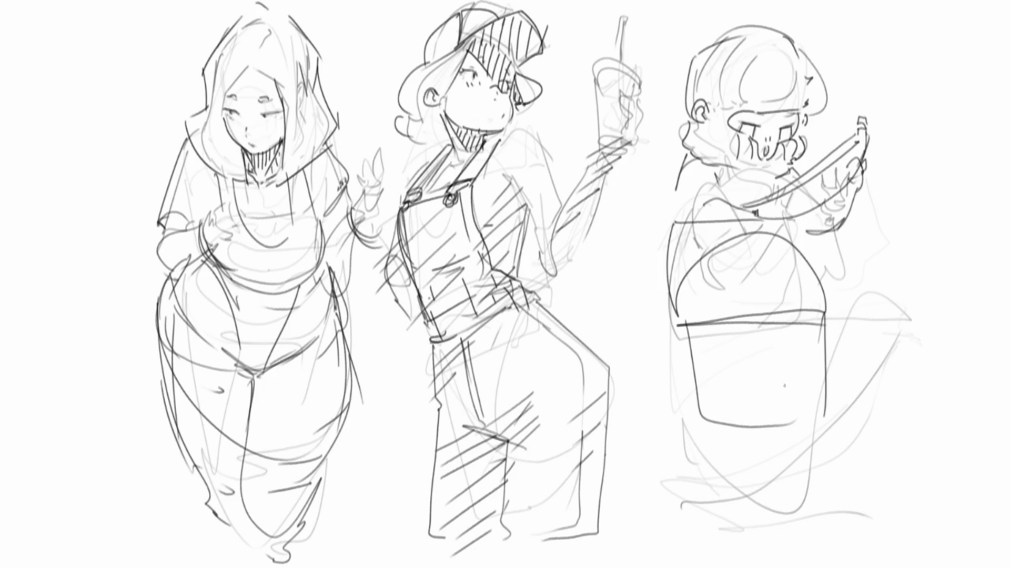
pyautogui.moveTo(670, 319)
pyautogui.mouseDown()
pyautogui.moveTo(671, 392)
pyautogui.moveTo(711, 483)
pyautogui.moveTo(719, 432)
pyautogui.moveTo(827, 432)
pyautogui.moveTo(811, 444)
pyautogui.moveTo(809, 427)
pyautogui.mouseUp()
pyautogui.moveTo(668, 322); pyautogui.dragTo(650, 431)
pyautogui.moveTo(667, 341)
pyautogui.mouseDown()
pyautogui.moveTo(639, 400)
pyautogui.moveTo(673, 443)
pyautogui.moveTo(787, 463)
pyautogui.mouseUp()
pyautogui.moveTo(726, 450)
pyautogui.mouseDown()
pyautogui.moveTo(810, 451)
pyautogui.moveTo(902, 308)
pyautogui.moveTo(937, 307)
pyautogui.moveTo(832, 440)
pyautogui.mouseUp()
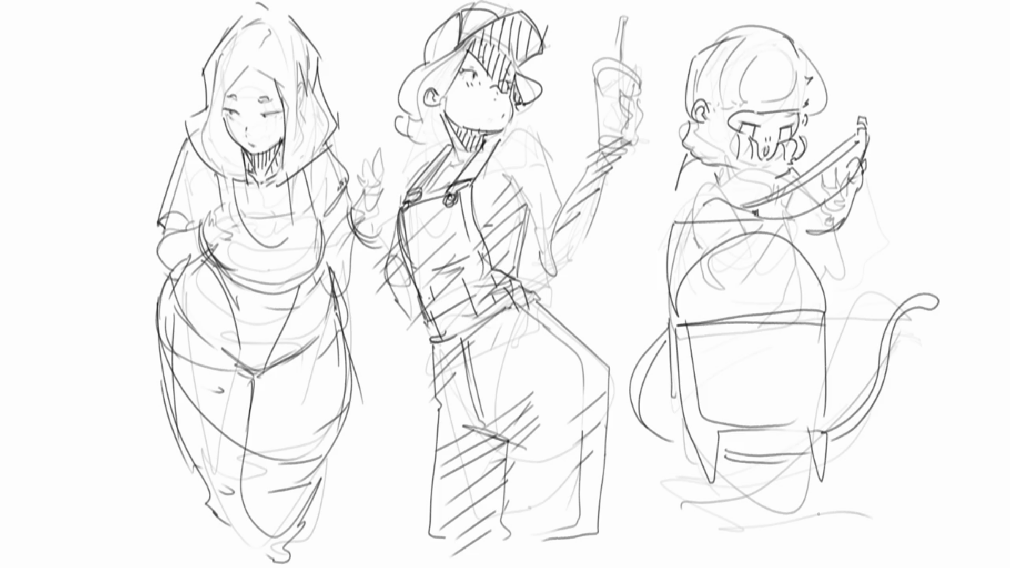
pyautogui.moveTo(749, 480)
pyautogui.mouseDown()
pyautogui.moveTo(658, 487)
pyautogui.moveTo(758, 471)
pyautogui.moveTo(871, 487)
pyautogui.mouseUp()
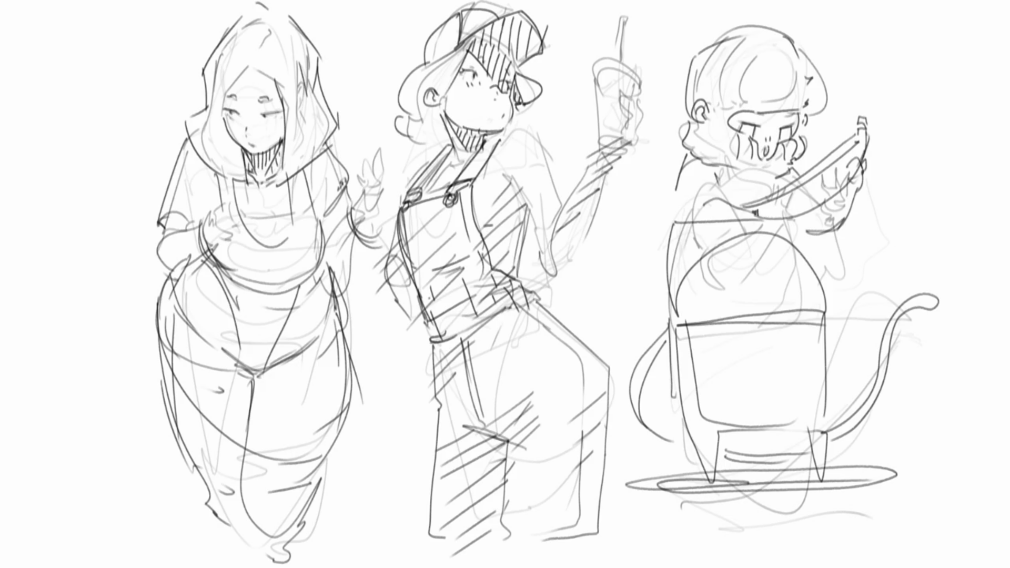
# Step: Scroll and pan the canvas until the blank right side of the sheet is showing
pyautogui.scroll(3, 602, 170)
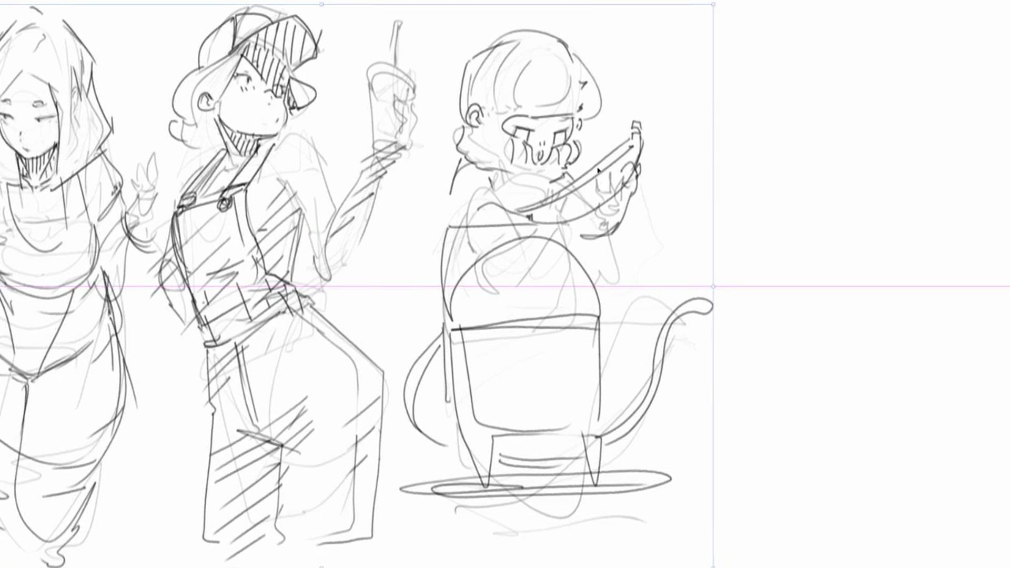
pyautogui.moveTo(601, 170); pyautogui.dragTo(583, 167)
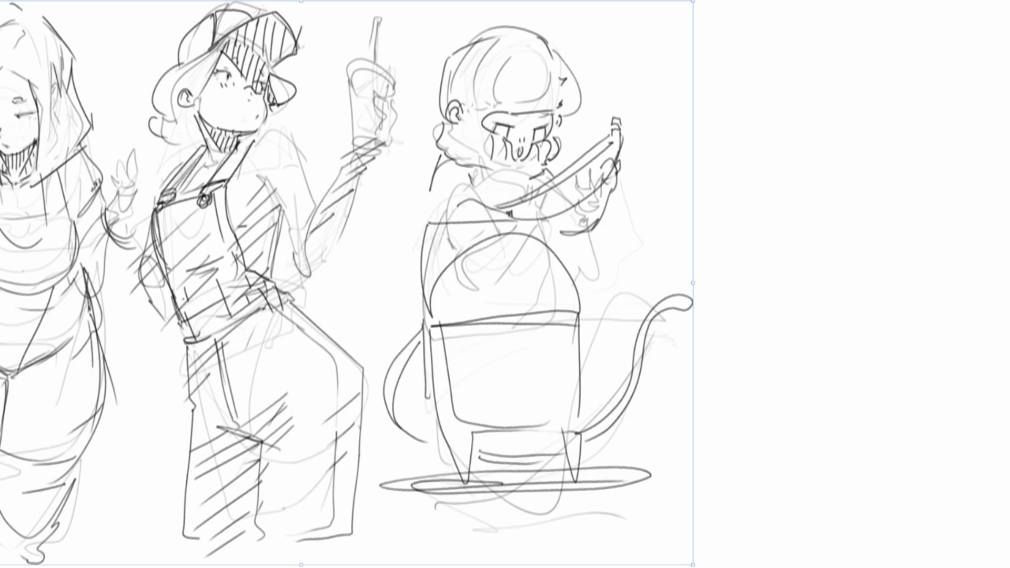
pyautogui.hscroll(3, 348, 282)
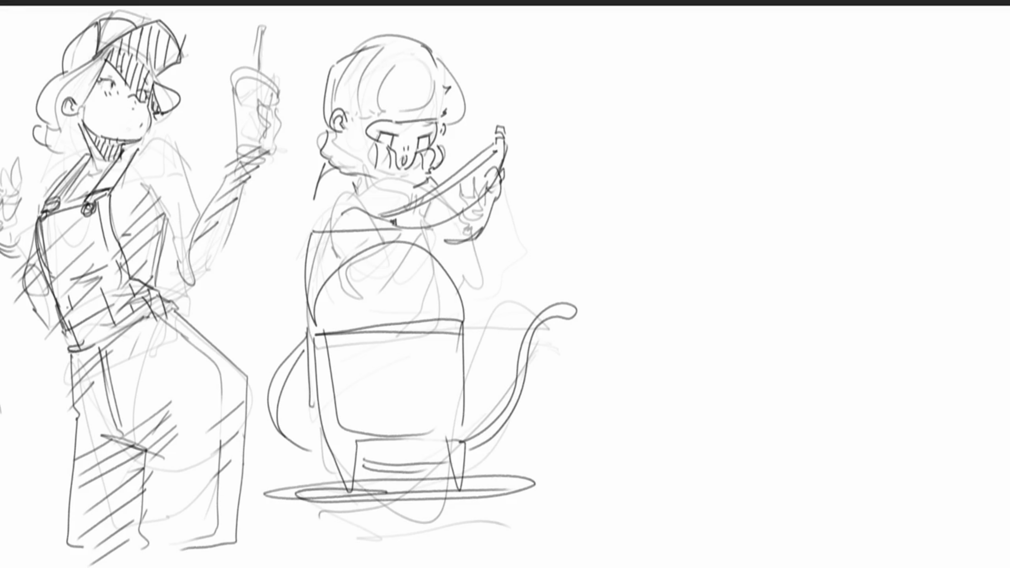
# Step: Rough out a new head shape on the right with its jaw, inner contours and face side
pyautogui.moveTo(694, 77)
pyautogui.mouseDown()
pyautogui.moveTo(689, 150)
pyautogui.moveTo(736, 37)
pyautogui.moveTo(809, 166)
pyautogui.mouseUp()
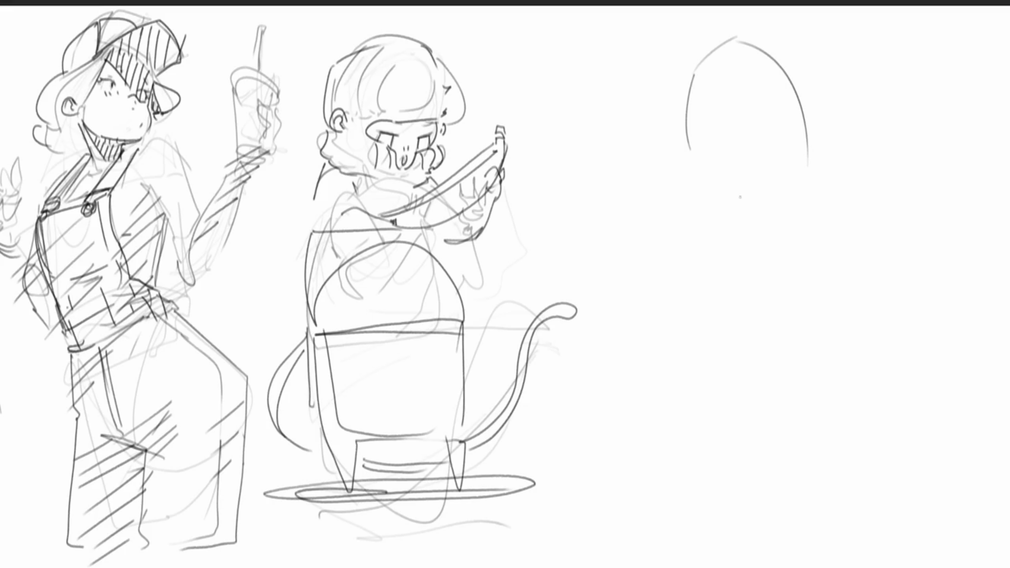
pyautogui.moveTo(724, 31); pyautogui.dragTo(685, 194)
pyautogui.moveTo(675, 146); pyautogui.dragTo(710, 247)
pyautogui.moveTo(701, 223); pyautogui.dragTo(774, 257)
pyautogui.moveTo(759, 80); pyautogui.dragTo(768, 165)
pyautogui.moveTo(768, 62); pyautogui.dragTo(813, 112)
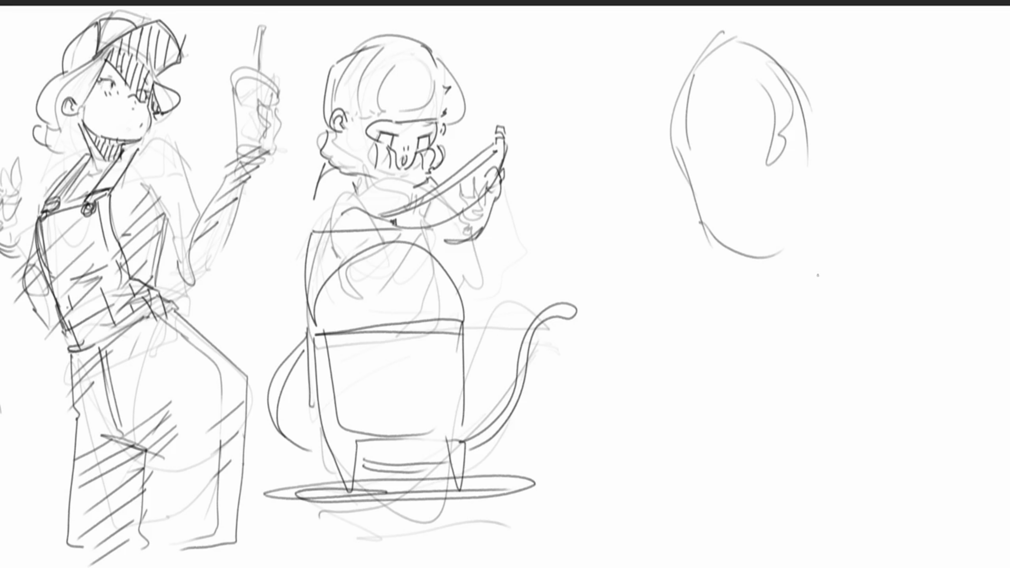
pyautogui.moveTo(747, 190); pyautogui.dragTo(762, 198)
pyautogui.moveTo(813, 113)
pyautogui.mouseDown()
pyautogui.moveTo(797, 196)
pyautogui.moveTo(786, 200)
pyautogui.mouseUp()
pyautogui.moveTo(813, 114)
pyautogui.mouseDown()
pyautogui.moveTo(812, 156)
pyautogui.moveTo(751, 167)
pyautogui.moveTo(790, 138)
pyautogui.moveTo(796, 178)
pyautogui.mouseUp()
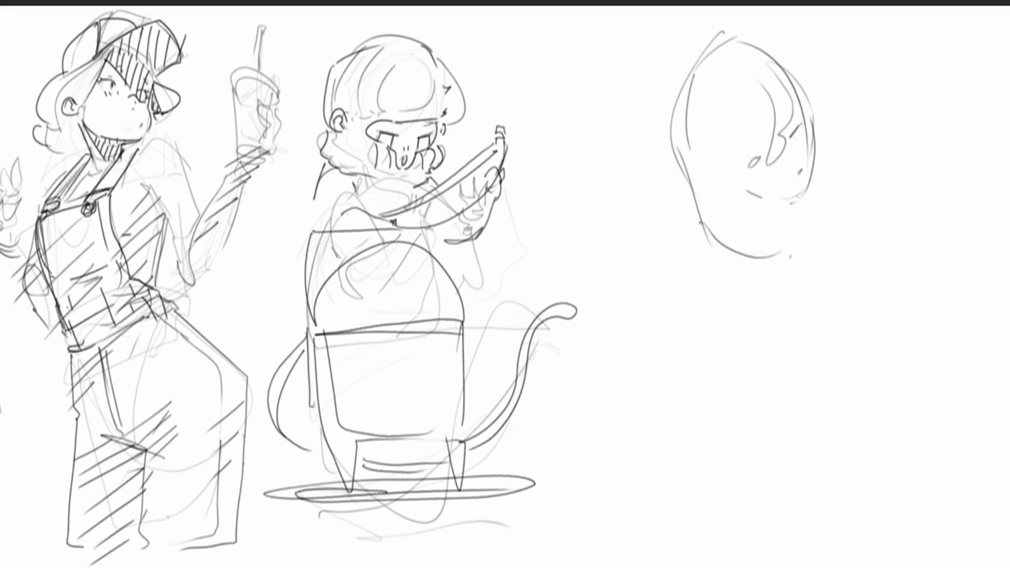
pyautogui.moveTo(812, 215); pyautogui.dragTo(809, 243)
pyautogui.moveTo(812, 170); pyautogui.dragTo(811, 240)
# Step: Sketch long body curves and the back line below the new head
pyautogui.moveTo(749, 261); pyautogui.dragTo(838, 276)
pyautogui.moveTo(734, 267); pyautogui.dragTo(857, 369)
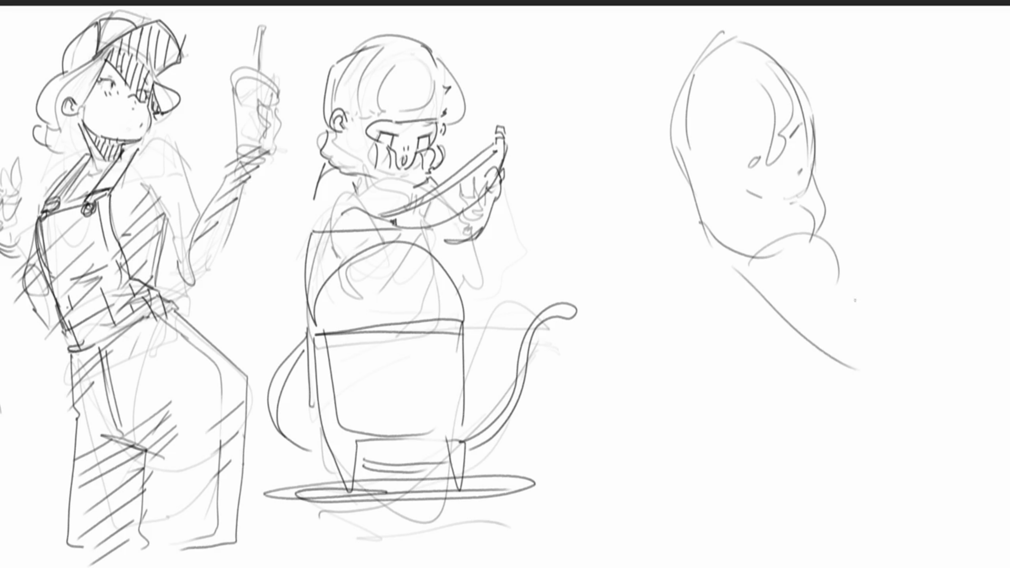
pyautogui.moveTo(846, 282)
pyautogui.mouseDown()
pyautogui.moveTo(904, 388)
pyautogui.moveTo(894, 398)
pyautogui.mouseUp()
pyautogui.moveTo(916, 407); pyautogui.dragTo(947, 424)
pyautogui.moveTo(870, 335); pyautogui.dragTo(988, 439)
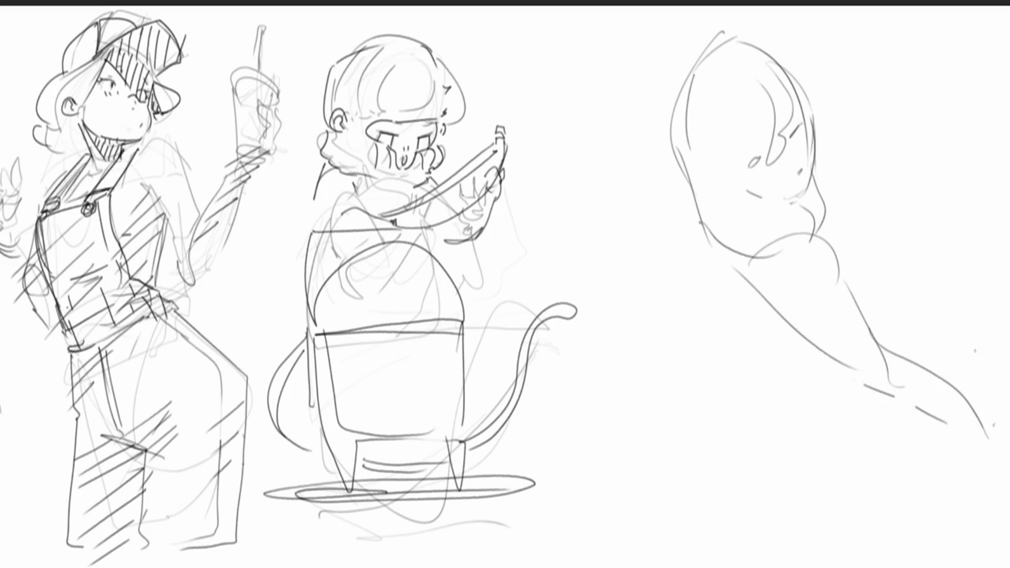
# Step: Draw the neck-to-shoulder line, redoing it until one long stroke fits
pyautogui.moveTo(817, 178)
pyautogui.mouseDown()
pyautogui.moveTo(833, 236)
pyautogui.moveTo(844, 206)
pyautogui.moveTo(876, 230)
pyautogui.mouseUp()
pyautogui.hotkey('ctrl', 'z')
pyautogui.moveTo(814, 174); pyautogui.dragTo(872, 209)
pyautogui.hotkey('ctrl', 'z')
pyautogui.moveTo(809, 171); pyautogui.dragTo(903, 265)
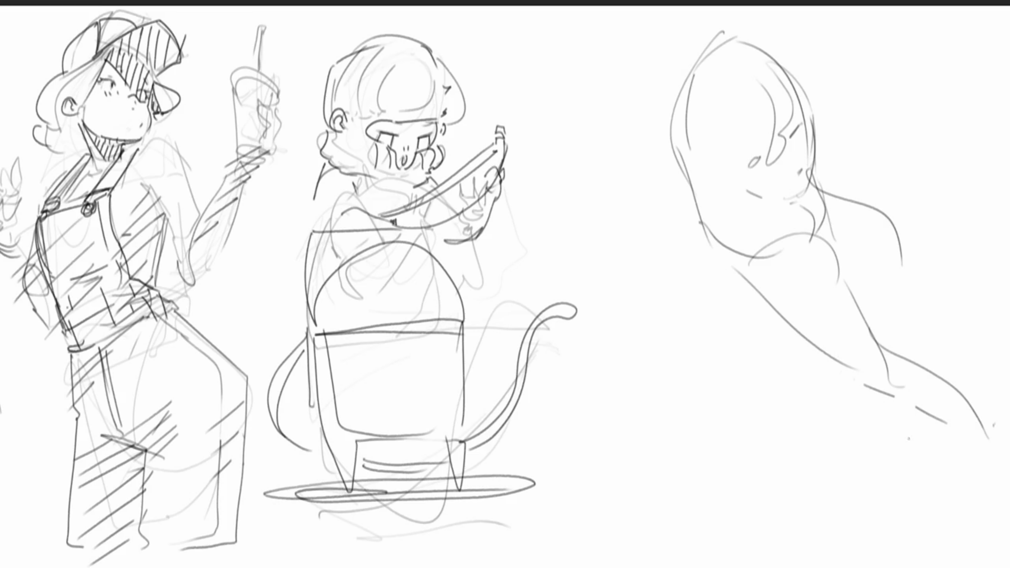
pyautogui.moveTo(902, 266); pyautogui.dragTo(871, 340)
# Step: Sketch the arm, torso and lower-body curves of the new figure
pyautogui.moveTo(900, 305); pyautogui.dragTo(877, 359)
pyautogui.moveTo(824, 351); pyautogui.dragTo(865, 363)
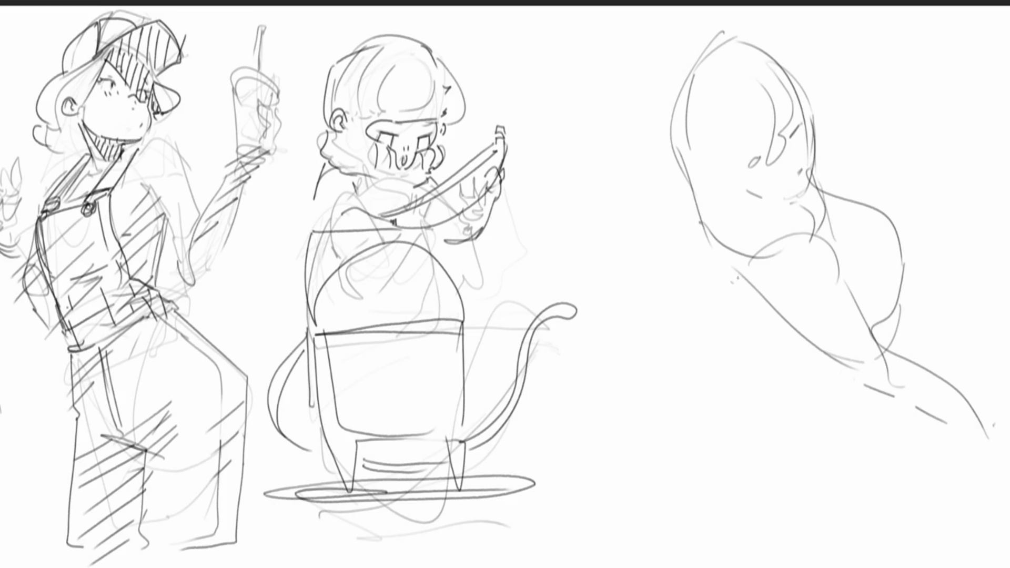
pyautogui.moveTo(748, 287)
pyautogui.mouseDown()
pyautogui.moveTo(811, 392)
pyautogui.moveTo(911, 408)
pyautogui.moveTo(768, 337)
pyautogui.moveTo(842, 489)
pyautogui.moveTo(931, 437)
pyautogui.moveTo(915, 400)
pyautogui.mouseUp()
pyautogui.moveTo(887, 371); pyautogui.dragTo(778, 301)
pyautogui.moveTo(737, 350)
pyautogui.mouseDown()
pyautogui.moveTo(911, 474)
pyautogui.moveTo(927, 307)
pyautogui.moveTo(970, 382)
pyautogui.mouseUp()
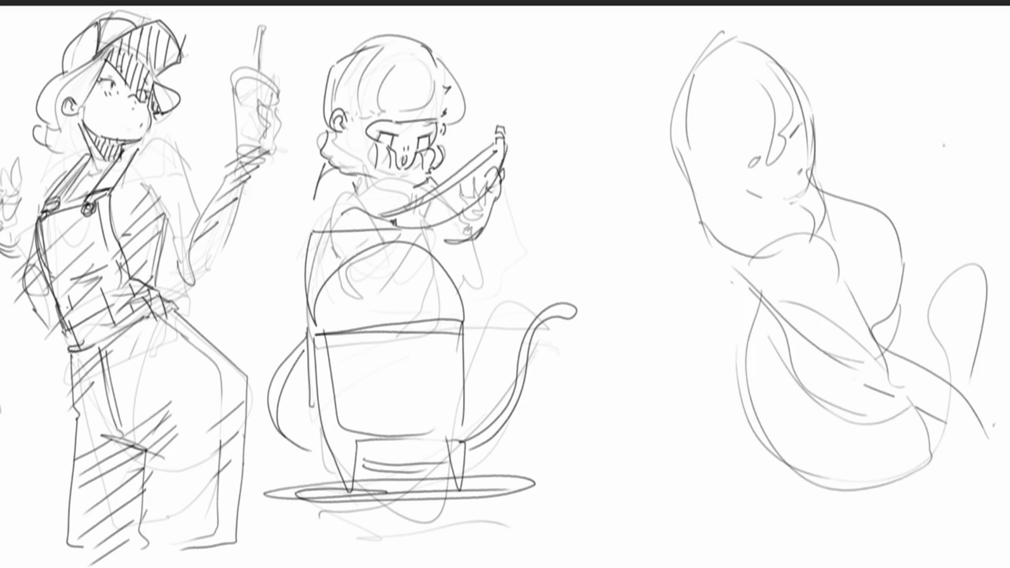
# Step: Add a diagonal stroke near the sheet's upper right edge, replacing a stray one
pyautogui.moveTo(984, 98); pyautogui.dragTo(957, 188)
pyautogui.moveTo(994, 82)
pyautogui.mouseDown()
pyautogui.moveTo(987, 289)
pyautogui.moveTo(1004, 134)
pyautogui.moveTo(963, 262)
pyautogui.moveTo(968, 110)
pyautogui.moveTo(910, 287)
pyautogui.mouseUp()
pyautogui.hotkey('ctrl', 'z')
pyautogui.moveTo(1005, 99); pyautogui.dragTo(974, 169)
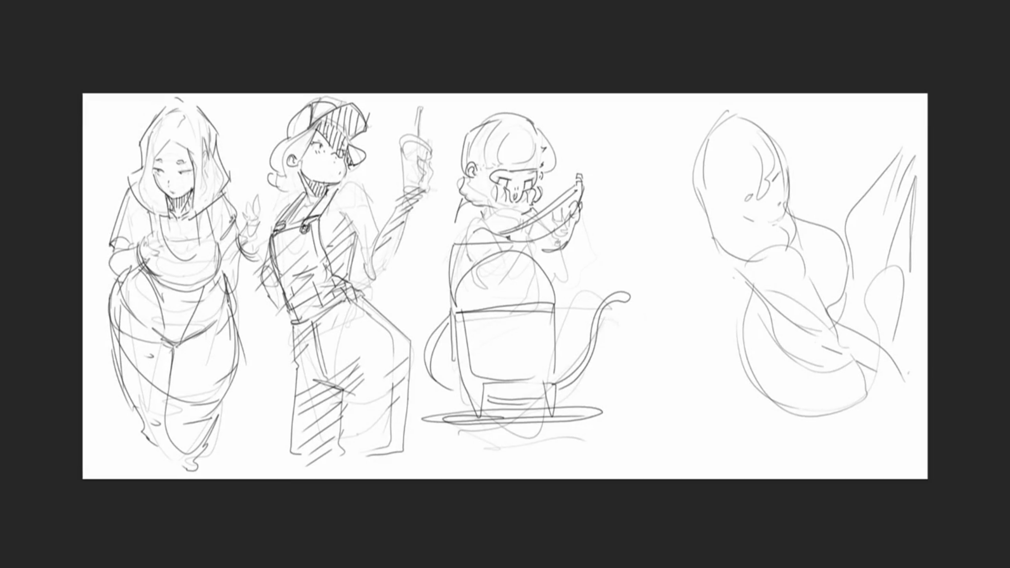
# Step: Fade the rough right-hand figure to a light guide with a soft eraser, then return to the brush
pyautogui.moveTo(842, 132)
pyautogui.mouseDown()
pyautogui.moveTo(823, 102)
pyautogui.moveTo(803, 253)
pyautogui.moveTo(767, 180)
pyautogui.moveTo(929, 137)
pyautogui.mouseUp()
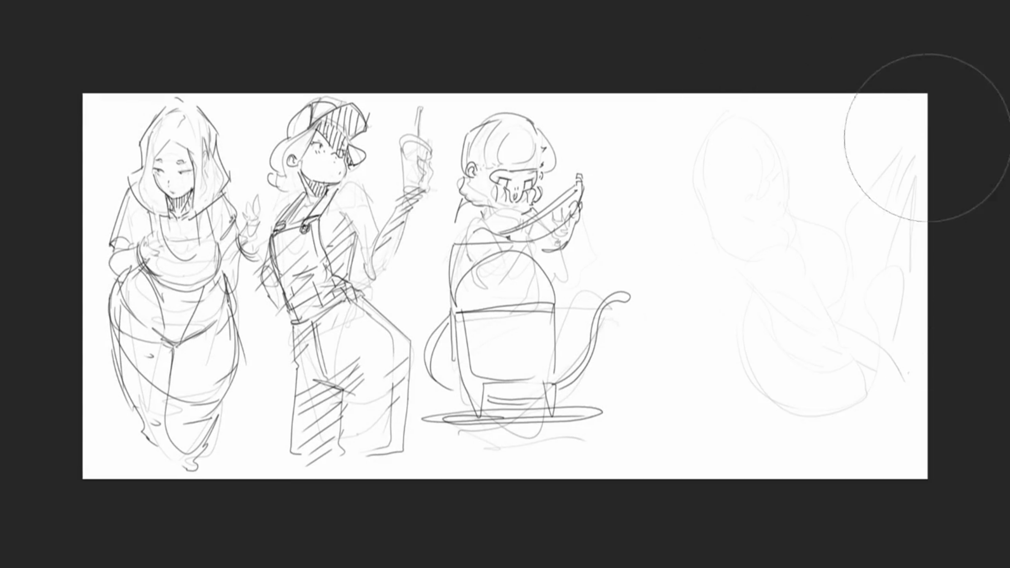
pyautogui.hotkey('ctrl', 'z')
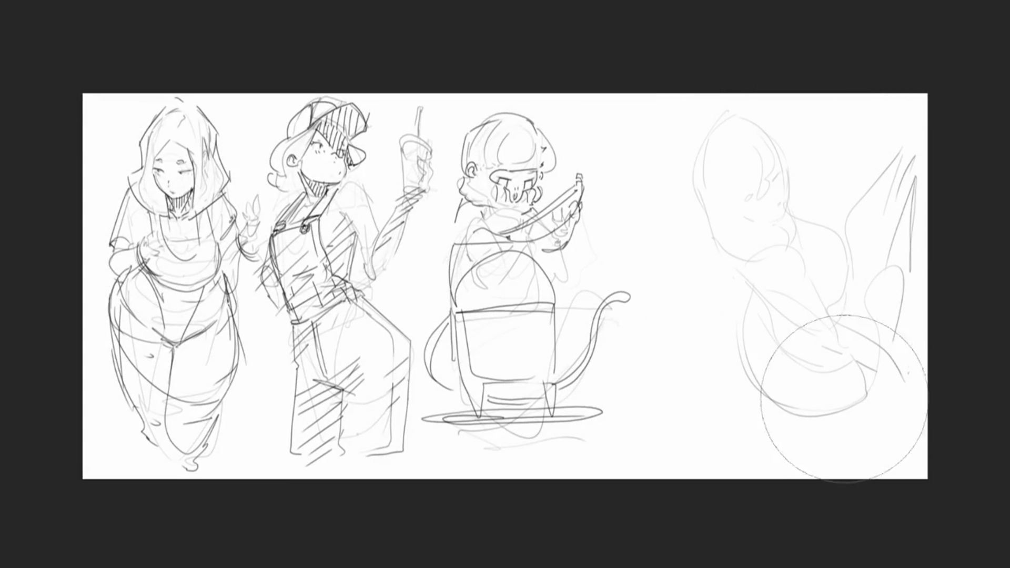
pyautogui.press('b')
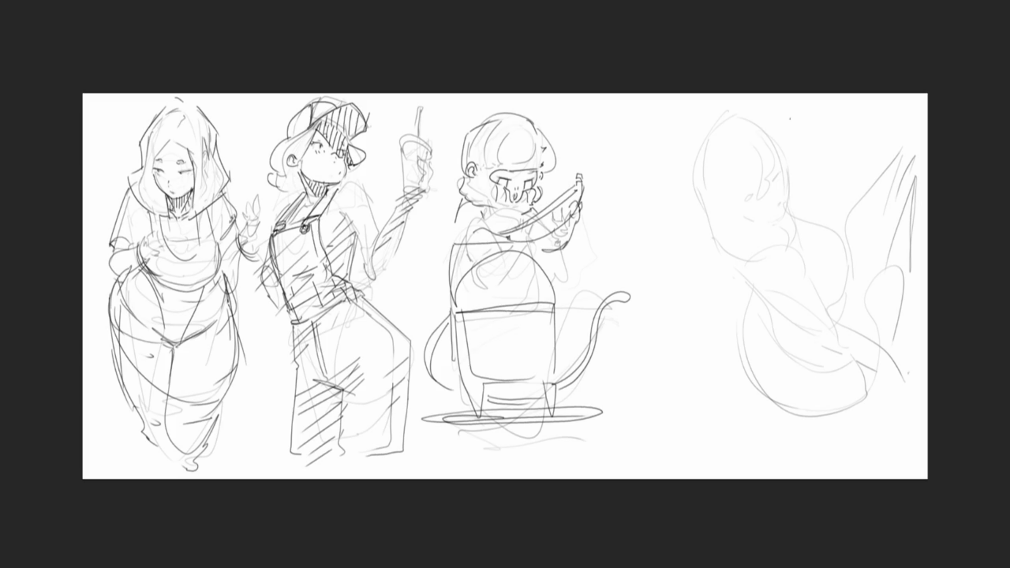
pyautogui.moveTo(767, 135)
pyautogui.mouseDown()
pyautogui.moveTo(889, 121)
pyautogui.moveTo(823, 339)
pyautogui.moveTo(906, 298)
pyautogui.mouseUp()
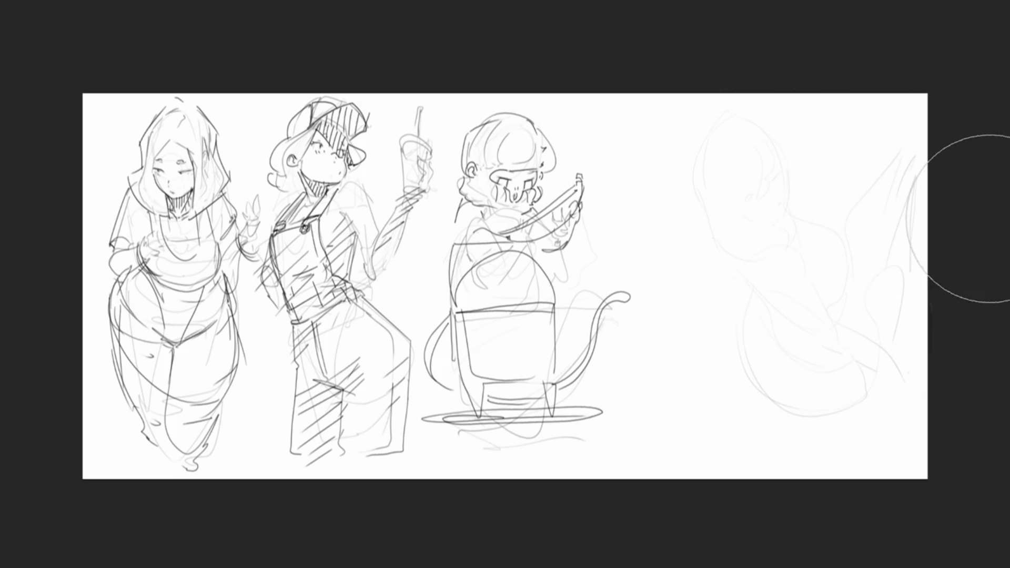
pyautogui.press('b')
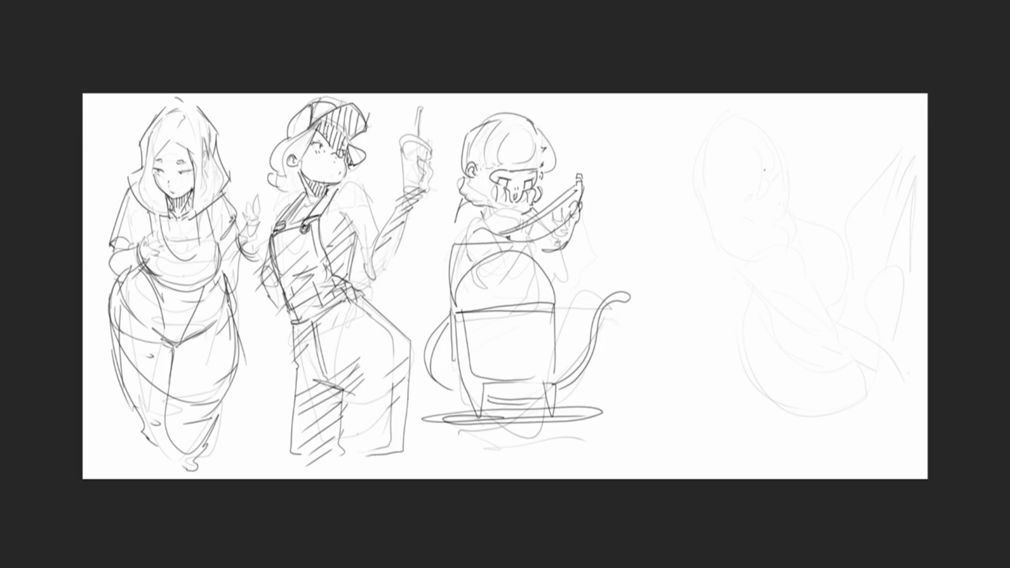
# Step: Draw a dark oval head over the guide and add the eyes
pyautogui.moveTo(740, 130); pyautogui.dragTo(736, 175)
pyautogui.moveTo(738, 134)
pyautogui.mouseDown()
pyautogui.moveTo(757, 108)
pyautogui.moveTo(788, 154)
pyautogui.mouseUp()
pyautogui.moveTo(740, 180)
pyautogui.mouseDown()
pyautogui.moveTo(763, 197)
pyautogui.moveTo(780, 187)
pyautogui.moveTo(788, 153)
pyautogui.moveTo(748, 157)
pyautogui.moveTo(776, 154)
pyautogui.moveTo(777, 141)
pyautogui.mouseUp()
pyautogui.moveTo(734, 141); pyautogui.dragTo(745, 150)
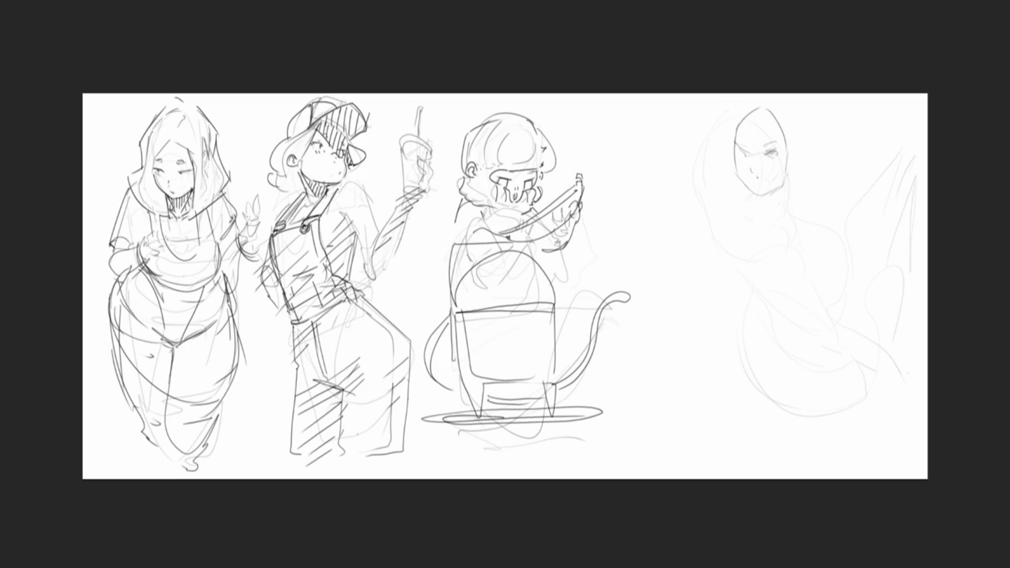
# Step: Sketch the girl's long hair, cheek-jaw curve, mouth and chin
pyautogui.moveTo(802, 147); pyautogui.dragTo(788, 181)
pyautogui.moveTo(779, 110); pyautogui.dragTo(792, 139)
pyautogui.moveTo(798, 136); pyautogui.dragTo(781, 205)
pyautogui.moveTo(743, 102)
pyautogui.mouseDown()
pyautogui.moveTo(727, 185)
pyautogui.moveTo(740, 219)
pyautogui.mouseUp()
pyautogui.moveTo(791, 108)
pyautogui.mouseDown()
pyautogui.moveTo(789, 197)
pyautogui.moveTo(799, 211)
pyautogui.mouseUp()
pyautogui.moveTo(811, 120); pyautogui.dragTo(822, 178)
pyautogui.moveTo(783, 199); pyautogui.dragTo(756, 200)
pyautogui.moveTo(785, 191); pyautogui.dragTo(771, 223)
pyautogui.moveTo(771, 222); pyautogui.dragTo(752, 242)
pyautogui.moveTo(752, 226)
pyautogui.mouseDown()
pyautogui.moveTo(778, 216)
pyautogui.moveTo(774, 243)
pyautogui.mouseUp()
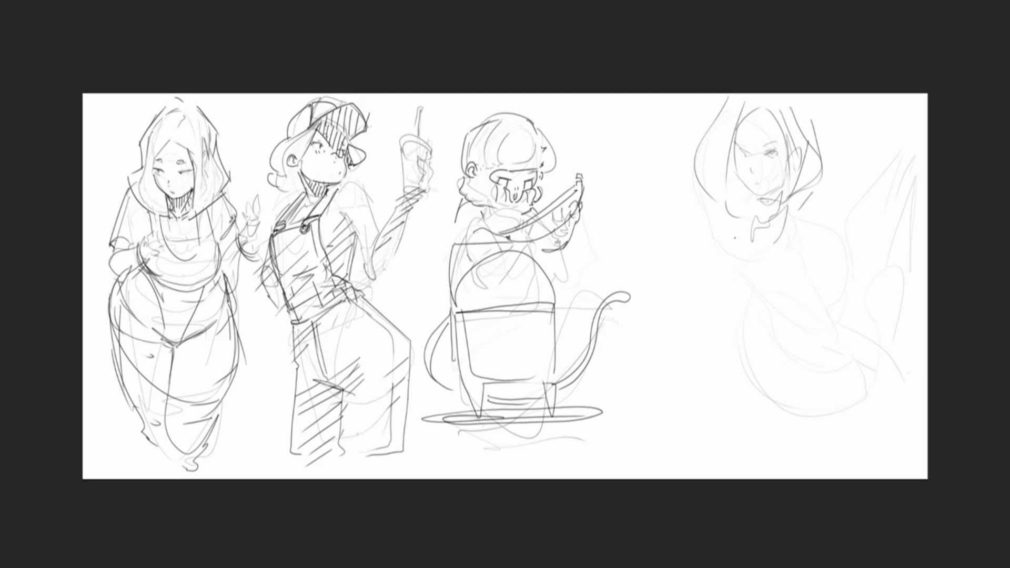
# Step: Draw the collar, shoulders and seated body, then fade the whole figure with a soft eraser
pyautogui.moveTo(741, 209)
pyautogui.mouseDown()
pyautogui.moveTo(701, 240)
pyautogui.moveTo(812, 191)
pyautogui.mouseUp()
pyautogui.moveTo(812, 191); pyautogui.dragTo(826, 269)
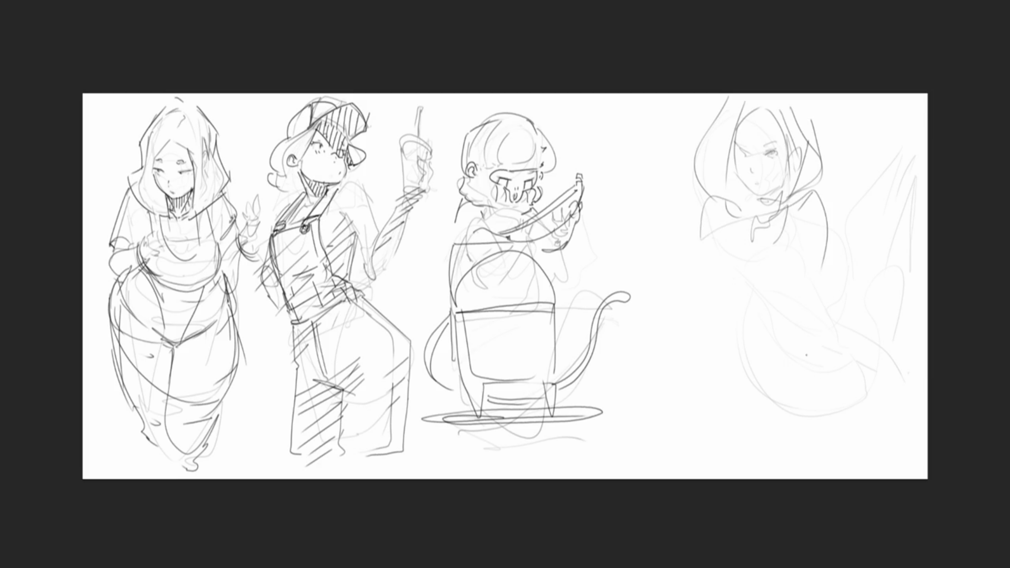
pyautogui.moveTo(819, 191)
pyautogui.mouseDown()
pyautogui.moveTo(834, 267)
pyautogui.moveTo(801, 311)
pyautogui.mouseUp()
pyautogui.moveTo(716, 210); pyautogui.dragTo(721, 340)
pyautogui.moveTo(699, 317); pyautogui.dragTo(711, 319)
pyautogui.moveTo(753, 392); pyautogui.dragTo(762, 348)
pyautogui.moveTo(805, 305)
pyautogui.mouseDown()
pyautogui.moveTo(644, 384)
pyautogui.moveTo(758, 351)
pyautogui.mouseUp()
pyautogui.moveTo(709, 326)
pyautogui.mouseDown()
pyautogui.moveTo(770, 318)
pyautogui.moveTo(785, 419)
pyautogui.moveTo(834, 215)
pyautogui.moveTo(785, 418)
pyautogui.moveTo(641, 437)
pyautogui.moveTo(846, 423)
pyautogui.mouseUp()
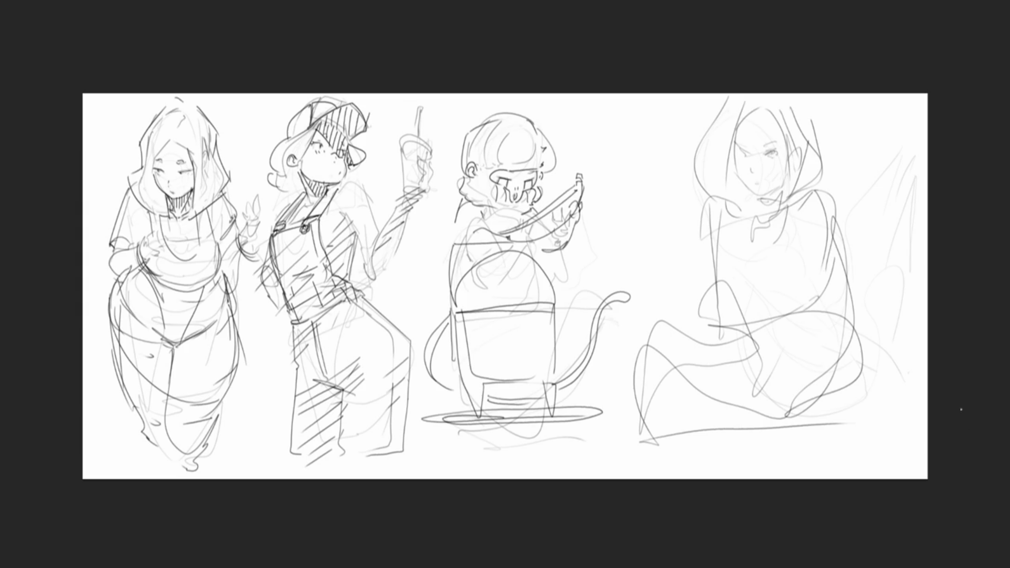
pyautogui.moveTo(931, 237)
pyautogui.mouseDown()
pyautogui.moveTo(835, 163)
pyautogui.moveTo(778, 91)
pyautogui.moveTo(807, 63)
pyautogui.moveTo(632, 474)
pyautogui.mouseUp()
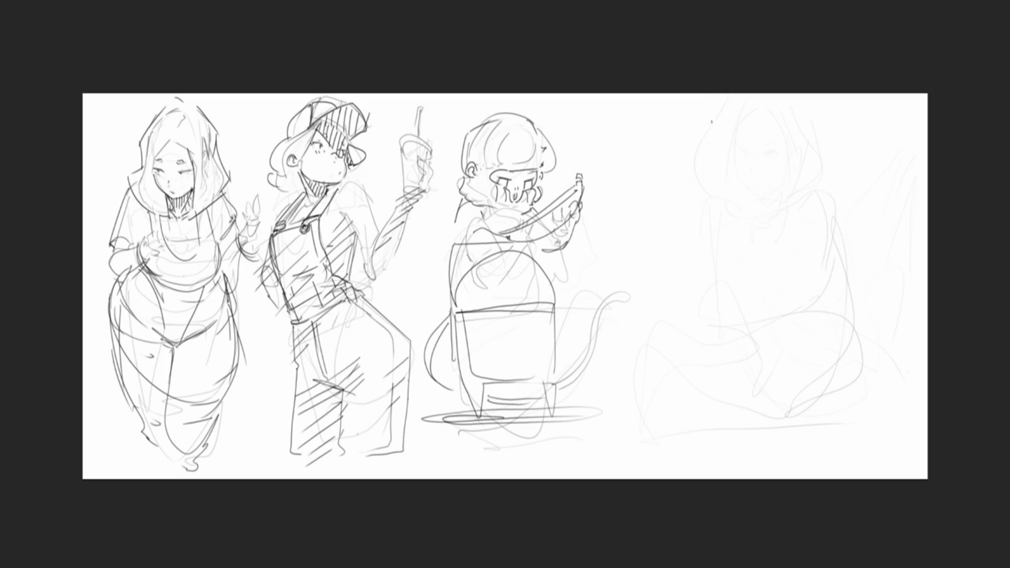
# Step: Redraw the head darkly with hat, eyes, jaw, ear and long hair strokes
pyautogui.moveTo(692, 155)
pyautogui.mouseDown()
pyautogui.moveTo(702, 109)
pyautogui.moveTo(731, 131)
pyautogui.moveTo(738, 96)
pyautogui.moveTo(757, 126)
pyautogui.mouseUp()
pyautogui.moveTo(752, 125); pyautogui.dragTo(723, 141)
pyautogui.moveTo(750, 103)
pyautogui.mouseDown()
pyautogui.moveTo(766, 131)
pyautogui.moveTo(740, 147)
pyautogui.mouseUp()
pyautogui.moveTo(724, 159); pyautogui.dragTo(709, 173)
pyautogui.moveTo(711, 169)
pyautogui.mouseDown()
pyautogui.moveTo(746, 169)
pyautogui.moveTo(730, 176)
pyautogui.mouseUp()
pyautogui.moveTo(754, 104); pyautogui.dragTo(761, 198)
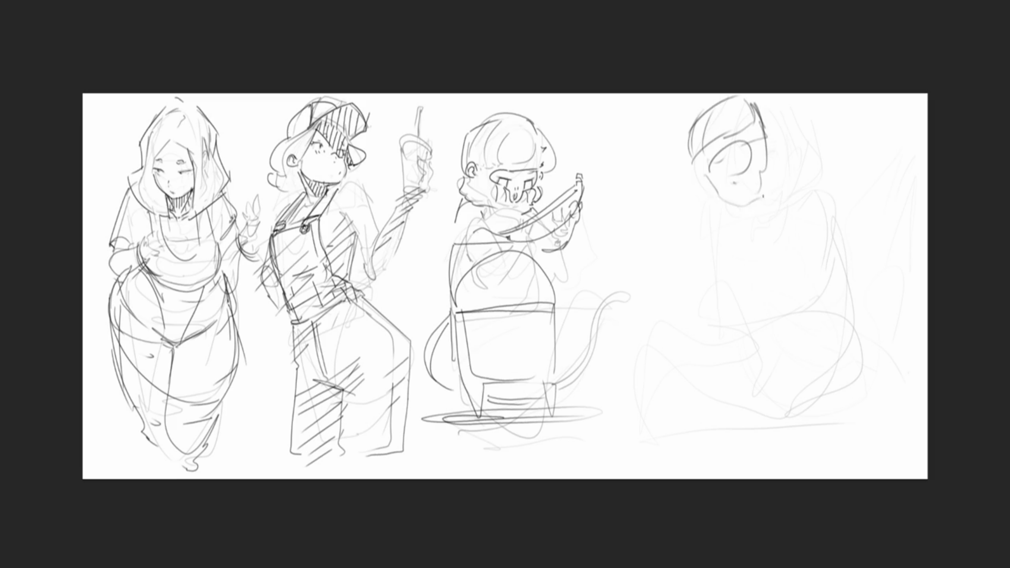
pyautogui.moveTo(759, 140); pyautogui.dragTo(715, 167)
pyautogui.moveTo(758, 106)
pyautogui.mouseDown()
pyautogui.moveTo(782, 179)
pyautogui.moveTo(793, 137)
pyautogui.moveTo(784, 170)
pyautogui.mouseUp()
pyautogui.moveTo(772, 115)
pyautogui.mouseDown()
pyautogui.moveTo(789, 170)
pyautogui.moveTo(781, 115)
pyautogui.mouseUp()
pyautogui.moveTo(770, 104); pyautogui.dragTo(799, 149)
pyautogui.moveTo(769, 98)
pyautogui.mouseDown()
pyautogui.moveTo(792, 117)
pyautogui.moveTo(795, 155)
pyautogui.moveTo(815, 170)
pyautogui.moveTo(790, 203)
pyautogui.moveTo(761, 204)
pyautogui.moveTo(758, 221)
pyautogui.moveTo(768, 217)
pyautogui.mouseUp()
# Step: Outline the neck, collar V, jacket and lower body, then fade the figure again
pyautogui.moveTo(779, 197)
pyautogui.mouseDown()
pyautogui.moveTo(761, 241)
pyautogui.moveTo(692, 261)
pyautogui.moveTo(805, 182)
pyautogui.moveTo(826, 252)
pyautogui.moveTo(799, 269)
pyautogui.mouseUp()
pyautogui.moveTo(825, 235); pyautogui.dragTo(841, 306)
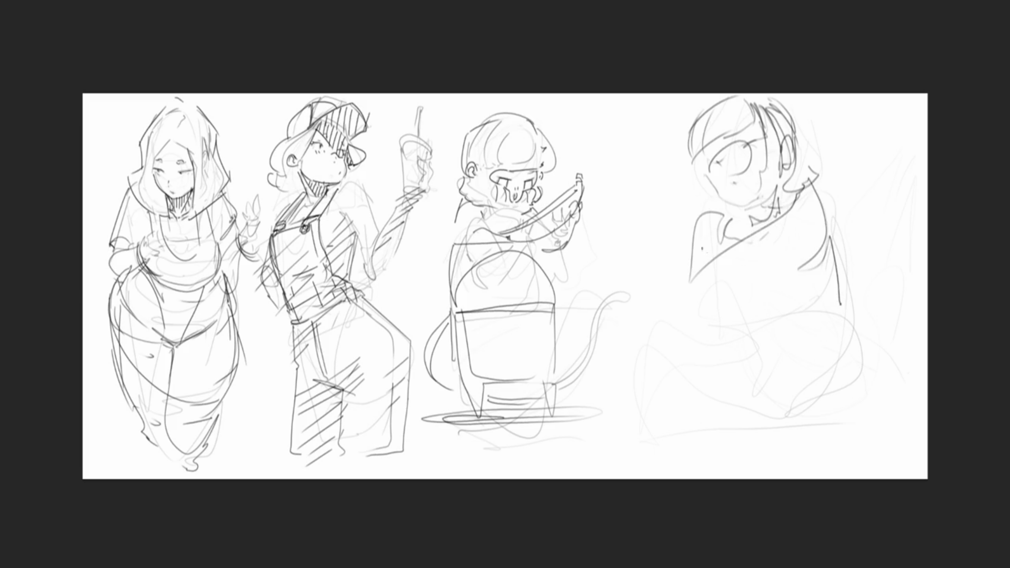
pyautogui.moveTo(694, 292)
pyautogui.mouseDown()
pyautogui.moveTo(703, 242)
pyautogui.moveTo(774, 300)
pyautogui.moveTo(734, 301)
pyautogui.moveTo(794, 337)
pyautogui.mouseUp()
pyautogui.moveTo(841, 297)
pyautogui.mouseDown()
pyautogui.moveTo(842, 331)
pyautogui.moveTo(819, 347)
pyautogui.moveTo(732, 353)
pyautogui.moveTo(625, 343)
pyautogui.moveTo(692, 429)
pyautogui.moveTo(843, 375)
pyautogui.moveTo(844, 406)
pyautogui.mouseUp()
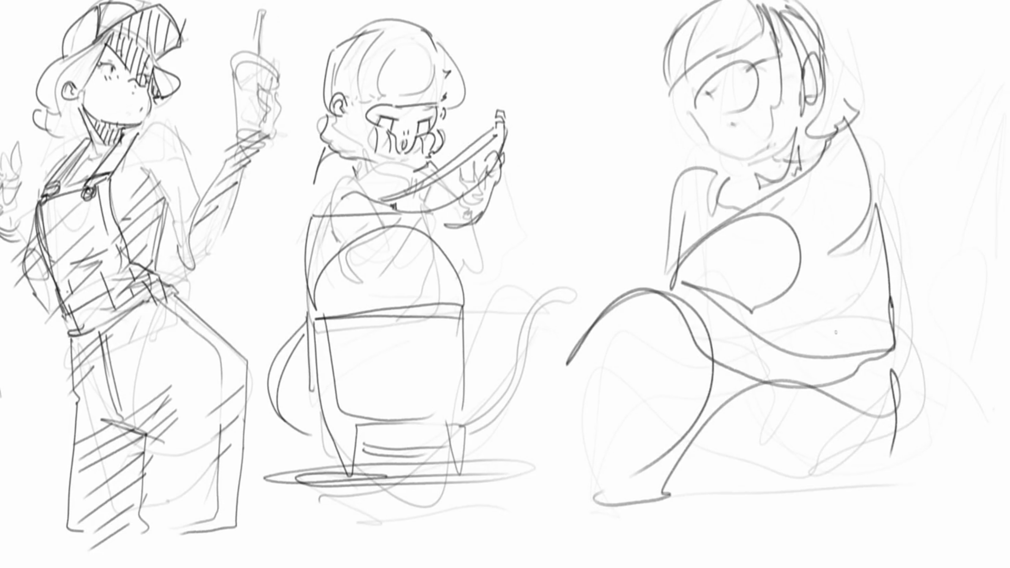
pyautogui.moveTo(895, 295)
pyautogui.mouseDown()
pyautogui.moveTo(890, 185)
pyautogui.moveTo(763, 237)
pyautogui.moveTo(676, 326)
pyautogui.moveTo(744, 474)
pyautogui.mouseUp()
# Step: Sketch a hanging hand with its fingers and left edge over the faded figure
pyautogui.press('p')
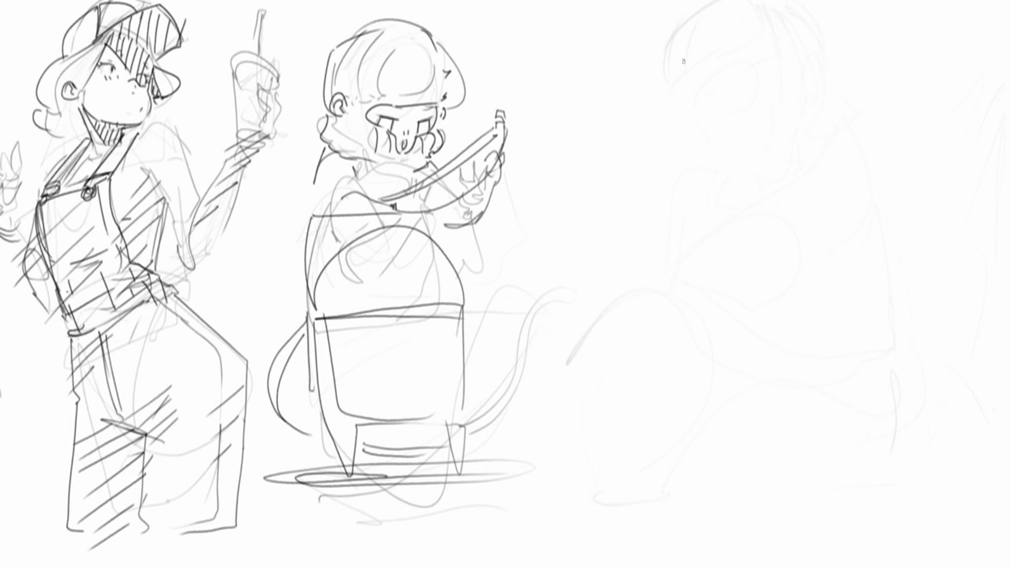
pyautogui.moveTo(630, 85)
pyautogui.mouseDown()
pyautogui.moveTo(628, 105)
pyautogui.moveTo(651, 62)
pyautogui.moveTo(674, 102)
pyautogui.moveTo(662, 129)
pyautogui.mouseUp()
pyautogui.moveTo(677, 92); pyautogui.dragTo(669, 154)
pyautogui.moveTo(627, 111)
pyautogui.mouseDown()
pyautogui.moveTo(648, 160)
pyautogui.moveTo(636, 182)
pyautogui.mouseUp()
pyautogui.moveTo(647, 135)
pyautogui.mouseDown()
pyautogui.moveTo(643, 187)
pyautogui.moveTo(662, 125)
pyautogui.moveTo(653, 143)
pyautogui.moveTo(666, 190)
pyautogui.moveTo(678, 191)
pyautogui.moveTo(675, 127)
pyautogui.moveTo(680, 183)
pyautogui.mouseUp()
pyautogui.moveTo(677, 126); pyautogui.dragTo(687, 176)
pyautogui.moveTo(636, 152); pyautogui.dragTo(682, 153)
pyautogui.moveTo(626, 75); pyautogui.dragTo(625, 163)
pyautogui.moveTo(627, 135); pyautogui.dragTo(630, 163)
# Step: Round off the hanging hand's top, darken its right edge and draw the wrist
pyautogui.moveTo(631, 86)
pyautogui.mouseDown()
pyautogui.moveTo(640, 52)
pyautogui.moveTo(666, 58)
pyautogui.moveTo(665, 0)
pyautogui.mouseUp()
pyautogui.moveTo(672, 53)
pyautogui.mouseDown()
pyautogui.moveTo(664, 6)
pyautogui.moveTo(666, 80)
pyautogui.mouseUp()
pyautogui.moveTo(666, 77); pyautogui.dragTo(676, 105)
pyautogui.moveTo(675, 102); pyautogui.dragTo(685, 132)
pyautogui.hotkey('ctrl', 'z')
pyautogui.moveTo(657, 79)
pyautogui.mouseDown()
pyautogui.moveTo(662, 117)
pyautogui.moveTo(673, 117)
pyautogui.mouseUp()
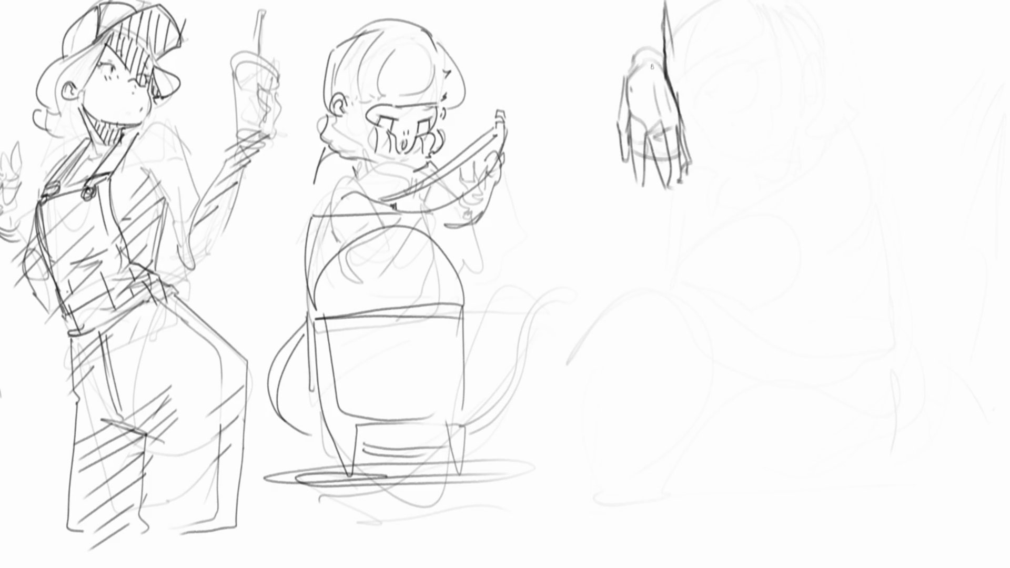
pyautogui.moveTo(629, 16); pyautogui.dragTo(630, 59)
# Step: Start an open hand to the right with spread fingers and palm details
pyautogui.moveTo(741, 117); pyautogui.dragTo(739, 152)
pyautogui.moveTo(739, 118); pyautogui.dragTo(774, 83)
pyautogui.moveTo(774, 84)
pyautogui.mouseDown()
pyautogui.moveTo(764, 131)
pyautogui.moveTo(788, 86)
pyautogui.mouseUp()
pyautogui.moveTo(782, 129)
pyautogui.mouseDown()
pyautogui.moveTo(794, 90)
pyautogui.moveTo(785, 143)
pyautogui.moveTo(770, 145)
pyautogui.mouseUp()
pyautogui.moveTo(764, 90)
pyautogui.mouseDown()
pyautogui.moveTo(763, 140)
pyautogui.moveTo(753, 123)
pyautogui.mouseUp()
pyautogui.moveTo(749, 121)
pyautogui.mouseDown()
pyautogui.moveTo(743, 159)
pyautogui.moveTo(782, 162)
pyautogui.moveTo(739, 174)
pyautogui.moveTo(756, 195)
pyautogui.mouseUp()
pyautogui.click(765, 171)
# Step: Close the bottom and side of the open hand and draw its wrist
pyautogui.moveTo(785, 132); pyautogui.dragTo(775, 192)
pyautogui.moveTo(739, 157); pyautogui.dragTo(745, 192)
pyautogui.moveTo(756, 195)
pyautogui.mouseDown()
pyautogui.moveTo(808, 143)
pyautogui.moveTo(800, 179)
pyautogui.moveTo(784, 190)
pyautogui.mouseUp()
pyautogui.moveTo(809, 138)
pyautogui.mouseDown()
pyautogui.moveTo(793, 187)
pyautogui.moveTo(779, 194)
pyautogui.mouseUp()
pyautogui.moveTo(760, 190); pyautogui.dragTo(750, 205)
pyautogui.moveTo(759, 209)
pyautogui.mouseDown()
pyautogui.moveTo(774, 200)
pyautogui.moveTo(753, 215)
pyautogui.moveTo(757, 254)
pyautogui.mouseUp()
pyautogui.moveTo(774, 199); pyautogui.dragTo(773, 237)
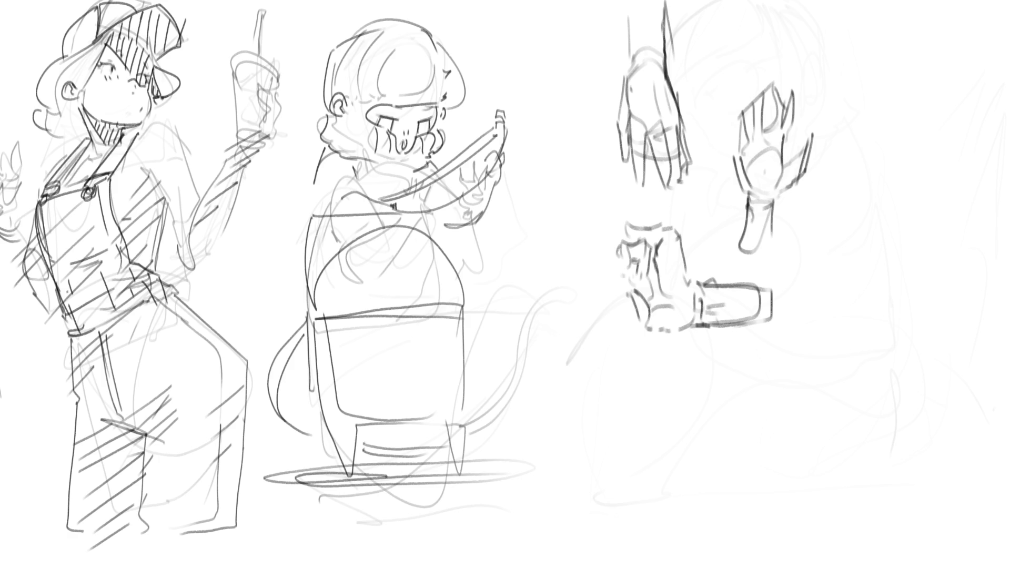
# Step: Draw a rounded, lobed clump beside the open hand, with inner curves and a darkened right contour
pyautogui.moveTo(856, 135)
pyautogui.mouseDown()
pyautogui.moveTo(854, 177)
pyautogui.moveTo(869, 127)
pyautogui.moveTo(900, 152)
pyautogui.moveTo(896, 200)
pyautogui.moveTo(852, 185)
pyautogui.moveTo(850, 196)
pyautogui.moveTo(898, 185)
pyautogui.moveTo(893, 204)
pyautogui.mouseUp()
pyautogui.moveTo(901, 138); pyautogui.dragTo(935, 211)
pyautogui.moveTo(904, 216)
pyautogui.mouseDown()
pyautogui.moveTo(932, 209)
pyautogui.moveTo(932, 223)
pyautogui.mouseUp()
pyautogui.moveTo(933, 223); pyautogui.dragTo(922, 219)
pyautogui.moveTo(856, 138)
pyautogui.mouseDown()
pyautogui.moveTo(825, 189)
pyautogui.moveTo(848, 195)
pyautogui.moveTo(818, 207)
pyautogui.moveTo(830, 226)
pyautogui.moveTo(865, 239)
pyautogui.mouseUp()
pyautogui.moveTo(852, 207); pyautogui.dragTo(893, 214)
pyautogui.moveTo(875, 235); pyautogui.dragTo(886, 238)
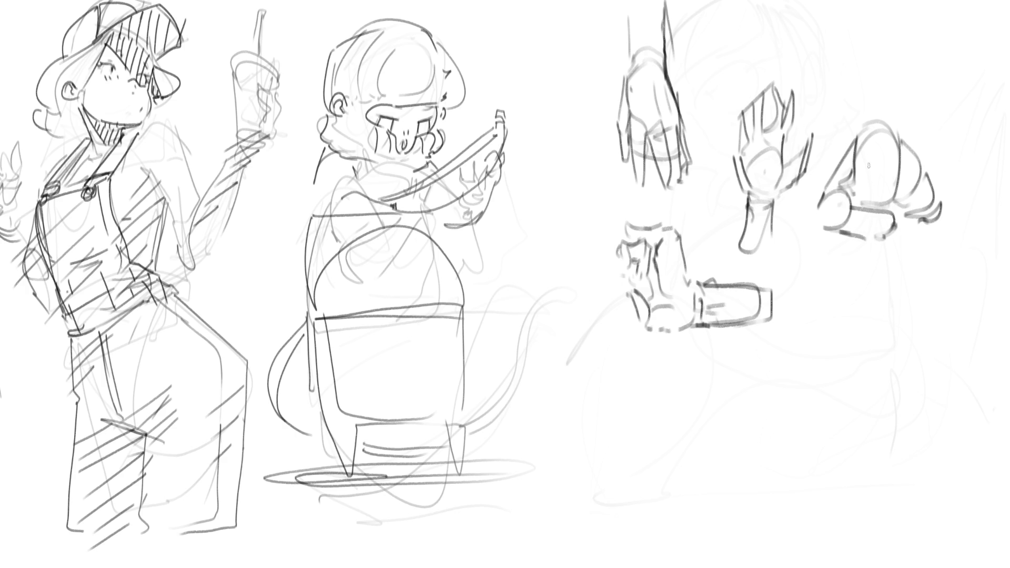
pyautogui.moveTo(858, 139); pyautogui.dragTo(859, 182)
pyautogui.moveTo(858, 140)
pyautogui.mouseDown()
pyautogui.moveTo(885, 204)
pyautogui.moveTo(874, 127)
pyautogui.moveTo(893, 190)
pyautogui.moveTo(889, 143)
pyautogui.mouseUp()
pyautogui.moveTo(888, 146)
pyautogui.mouseDown()
pyautogui.moveTo(911, 134)
pyautogui.moveTo(926, 199)
pyautogui.mouseUp()
pyautogui.moveTo(917, 196); pyautogui.dragTo(894, 217)
pyautogui.moveTo(931, 178)
pyautogui.mouseDown()
pyautogui.moveTo(919, 219)
pyautogui.moveTo(894, 228)
pyautogui.mouseUp()
# Step: Outline the clump's bottom and lower-left side with short, retraced strokes
pyautogui.moveTo(899, 211)
pyautogui.mouseDown()
pyautogui.moveTo(876, 237)
pyautogui.moveTo(857, 209)
pyautogui.mouseUp()
pyautogui.moveTo(858, 212)
pyautogui.mouseDown()
pyautogui.moveTo(843, 183)
pyautogui.moveTo(819, 216)
pyautogui.mouseUp()
pyautogui.moveTo(826, 226)
pyautogui.mouseDown()
pyautogui.moveTo(888, 236)
pyautogui.moveTo(837, 231)
pyautogui.mouseUp()
pyautogui.moveTo(839, 221); pyautogui.dragTo(819, 231)
pyautogui.moveTo(839, 160); pyautogui.dragTo(817, 221)
pyautogui.moveTo(837, 163)
pyautogui.mouseDown()
pyautogui.moveTo(812, 204)
pyautogui.moveTo(842, 240)
pyautogui.moveTo(871, 240)
pyautogui.mouseUp()
pyautogui.moveTo(824, 201); pyautogui.dragTo(803, 238)
pyautogui.moveTo(811, 199); pyautogui.dragTo(813, 241)
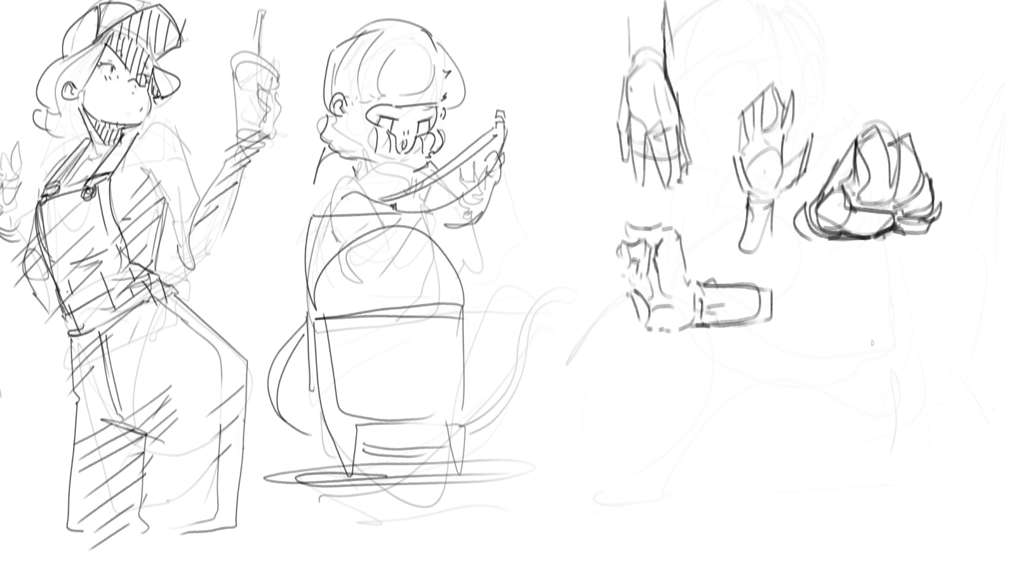
# Step: Draw a fist below the clump, shaping its bottom, right side and base edge
pyautogui.moveTo(834, 308); pyautogui.dragTo(830, 320)
pyautogui.moveTo(826, 310); pyautogui.dragTo(819, 316)
pyautogui.moveTo(836, 288); pyautogui.dragTo(830, 295)
pyautogui.moveTo(854, 269)
pyautogui.mouseDown()
pyautogui.moveTo(865, 260)
pyautogui.moveTo(872, 315)
pyautogui.moveTo(904, 257)
pyautogui.moveTo(908, 313)
pyautogui.mouseUp()
pyautogui.moveTo(904, 313)
pyautogui.mouseDown()
pyautogui.moveTo(876, 329)
pyautogui.moveTo(829, 332)
pyautogui.moveTo(878, 338)
pyautogui.mouseUp()
pyautogui.moveTo(879, 331); pyautogui.dragTo(909, 310)
pyautogui.moveTo(913, 272)
pyautogui.mouseDown()
pyautogui.moveTo(926, 254)
pyautogui.moveTo(911, 305)
pyautogui.mouseUp()
pyautogui.moveTo(912, 275); pyautogui.dragTo(910, 316)
pyautogui.moveTo(927, 255)
pyautogui.mouseDown()
pyautogui.moveTo(936, 345)
pyautogui.moveTo(901, 352)
pyautogui.mouseUp()
pyautogui.moveTo(904, 310); pyautogui.dragTo(903, 337)
pyautogui.moveTo(878, 342); pyautogui.dragTo(892, 370)
pyautogui.moveTo(835, 344)
pyautogui.mouseDown()
pyautogui.moveTo(868, 378)
pyautogui.moveTo(919, 370)
pyautogui.moveTo(890, 394)
pyautogui.moveTo(871, 392)
pyautogui.moveTo(903, 472)
pyautogui.mouseUp()
pyautogui.moveTo(918, 376); pyautogui.dragTo(912, 471)
# Step: Draw a long diagonal brush through the fist with a capped, flared tip and darkened shaft
pyautogui.moveTo(736, 372)
pyautogui.mouseDown()
pyautogui.moveTo(976, 248)
pyautogui.moveTo(756, 349)
pyautogui.moveTo(690, 395)
pyautogui.moveTo(720, 374)
pyautogui.mouseUp()
pyautogui.moveTo(973, 244)
pyautogui.mouseDown()
pyautogui.moveTo(974, 262)
pyautogui.moveTo(989, 237)
pyautogui.mouseUp()
pyautogui.moveTo(988, 238)
pyautogui.mouseDown()
pyautogui.moveTo(994, 255)
pyautogui.moveTo(980, 260)
pyautogui.moveTo(1002, 226)
pyautogui.moveTo(1007, 243)
pyautogui.moveTo(930, 269)
pyautogui.mouseUp()
pyautogui.moveTo(977, 256); pyautogui.dragTo(954, 270)
pyautogui.moveTo(957, 266); pyautogui.dragTo(935, 277)
pyautogui.moveTo(821, 316); pyautogui.dragTo(767, 361)
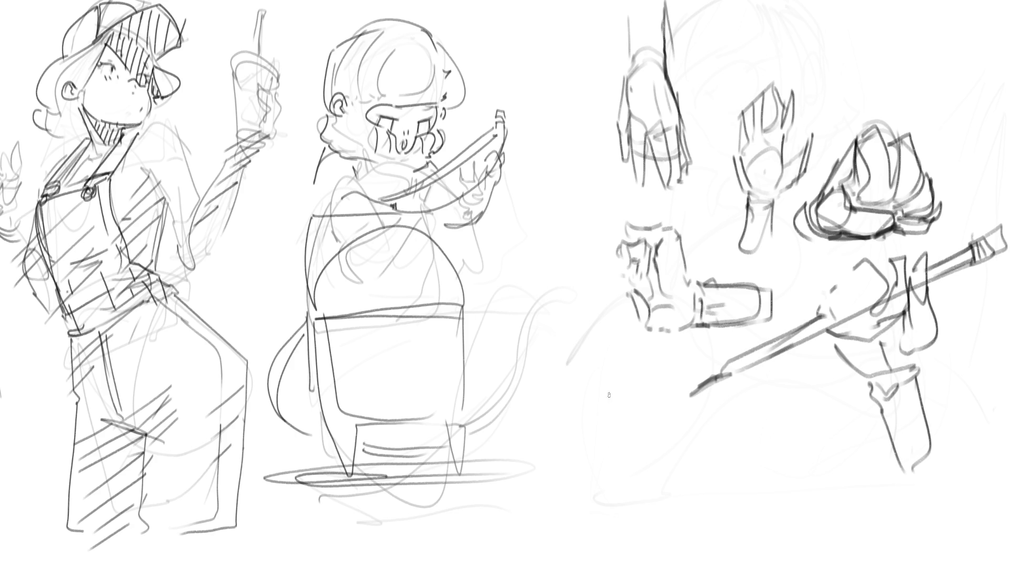
# Step: Draw a tall point-down pencil with a darkened sharpened tip, long body edges and a shaded end cap
pyautogui.moveTo(586, 410)
pyautogui.mouseDown()
pyautogui.moveTo(599, 449)
pyautogui.moveTo(625, 405)
pyautogui.moveTo(610, 484)
pyautogui.moveTo(603, 466)
pyautogui.moveTo(613, 447)
pyautogui.moveTo(618, 454)
pyautogui.mouseUp()
pyautogui.moveTo(625, 389); pyautogui.dragTo(617, 500)
pyautogui.moveTo(601, 455); pyautogui.dragTo(620, 504)
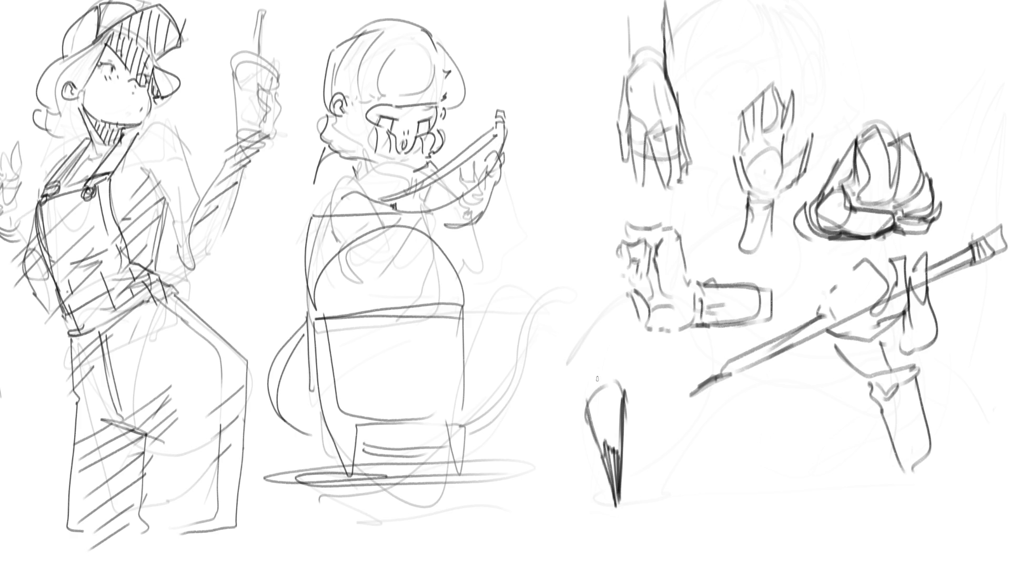
pyautogui.moveTo(581, 190)
pyautogui.mouseDown()
pyautogui.moveTo(589, 401)
pyautogui.moveTo(620, 390)
pyautogui.moveTo(607, 144)
pyautogui.mouseUp()
pyautogui.moveTo(610, 237); pyautogui.dragTo(621, 403)
pyautogui.moveTo(583, 139)
pyautogui.mouseDown()
pyautogui.moveTo(590, 363)
pyautogui.moveTo(613, 379)
pyautogui.mouseUp()
pyautogui.moveTo(614, 313); pyautogui.dragTo(601, 137)
pyautogui.moveTo(620, 395); pyautogui.dragTo(613, 311)
pyautogui.moveTo(584, 114); pyautogui.dragTo(577, 218)
pyautogui.moveTo(585, 120)
pyautogui.mouseDown()
pyautogui.moveTo(581, 155)
pyautogui.moveTo(600, 108)
pyautogui.moveTo(584, 80)
pyautogui.moveTo(599, 103)
pyautogui.moveTo(592, 77)
pyautogui.moveTo(598, 118)
pyautogui.mouseUp()
pyautogui.moveTo(592, 79)
pyautogui.mouseDown()
pyautogui.moveTo(584, 97)
pyautogui.moveTo(597, 99)
pyautogui.moveTo(600, 80)
pyautogui.moveTo(600, 98)
pyautogui.moveTo(579, 127)
pyautogui.moveTo(600, 124)
pyautogui.moveTo(601, 138)
pyautogui.mouseUp()
pyautogui.moveTo(600, 102)
pyautogui.mouseDown()
pyautogui.moveTo(611, 258)
pyautogui.moveTo(597, 383)
pyautogui.moveTo(618, 389)
pyautogui.mouseUp()
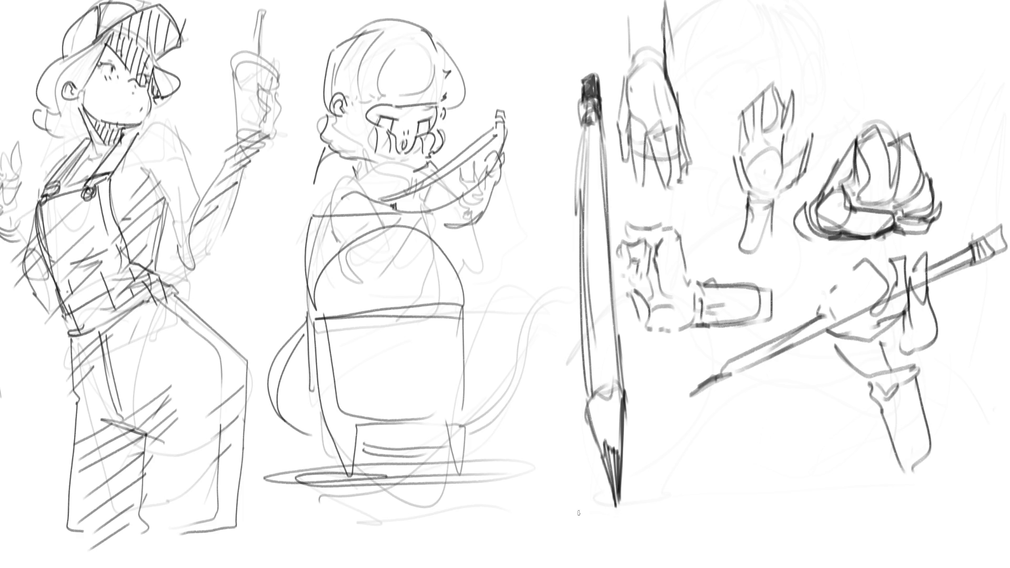
# Step: Draw ground lines around the pencil tip and hatch shading to its left
pyautogui.moveTo(615, 508); pyautogui.dragTo(478, 495)
pyautogui.moveTo(488, 486); pyautogui.dragTo(546, 483)
pyautogui.moveTo(641, 482)
pyautogui.mouseDown()
pyautogui.moveTo(817, 461)
pyautogui.moveTo(747, 442)
pyautogui.moveTo(796, 437)
pyautogui.mouseUp()
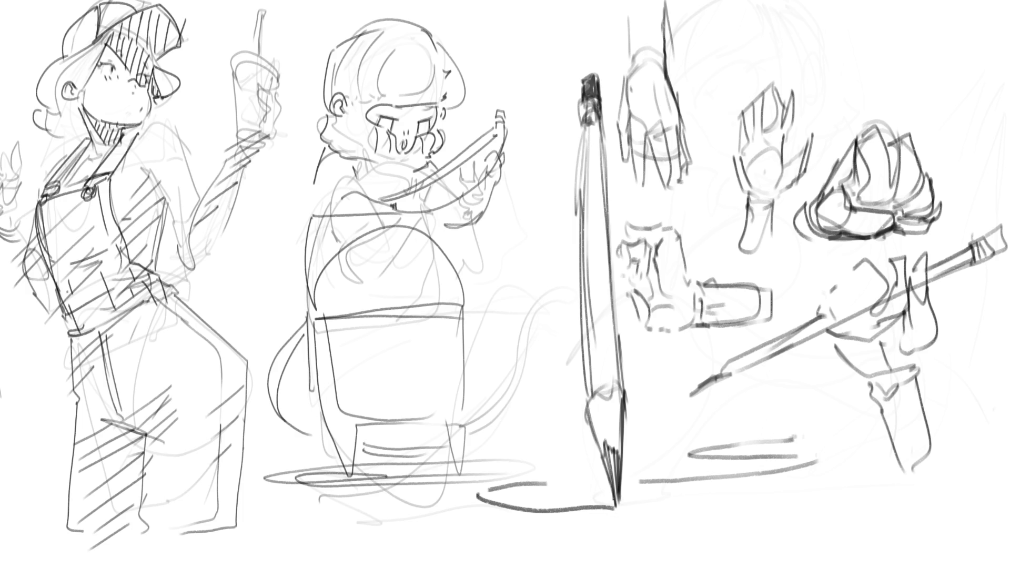
pyautogui.moveTo(571, 494)
pyautogui.mouseDown()
pyautogui.moveTo(626, 504)
pyautogui.moveTo(617, 486)
pyautogui.moveTo(625, 500)
pyautogui.mouseUp()
pyautogui.moveTo(577, 486)
pyautogui.mouseDown()
pyautogui.moveTo(621, 495)
pyautogui.moveTo(598, 495)
pyautogui.mouseUp()
pyautogui.moveTo(563, 470); pyautogui.dragTo(618, 487)
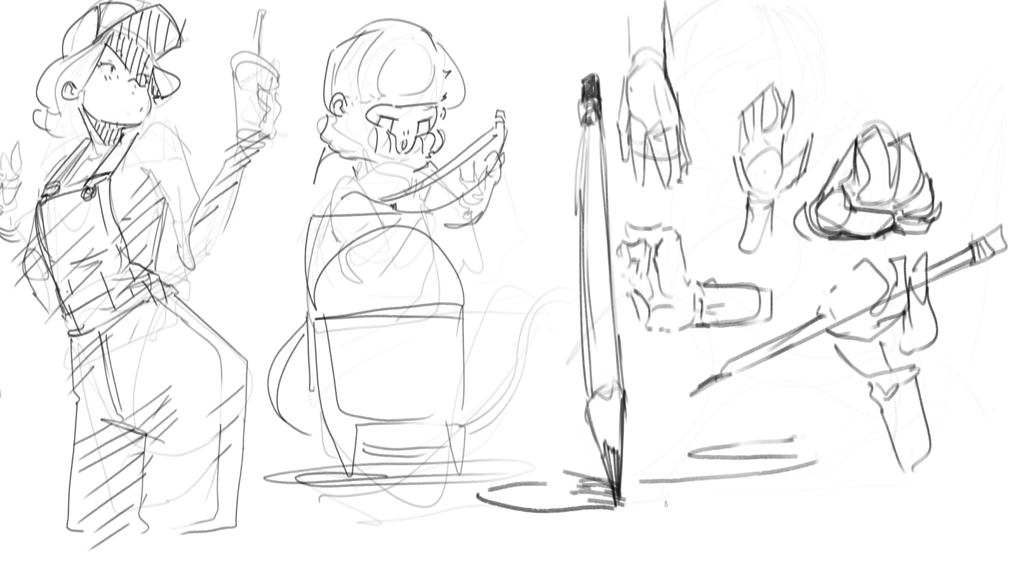
# Step: Add scribbled marks, an underline and an arc along the ground right of the tip, with hatching above
pyautogui.moveTo(653, 502)
pyautogui.mouseDown()
pyautogui.moveTo(627, 519)
pyautogui.moveTo(652, 522)
pyautogui.moveTo(640, 515)
pyautogui.mouseUp()
pyautogui.moveTo(643, 509)
pyautogui.mouseDown()
pyautogui.moveTo(680, 513)
pyautogui.moveTo(719, 492)
pyautogui.moveTo(740, 505)
pyautogui.moveTo(775, 493)
pyautogui.moveTo(740, 497)
pyautogui.mouseUp()
pyautogui.moveTo(773, 493); pyautogui.dragTo(763, 504)
pyautogui.moveTo(678, 517)
pyautogui.mouseDown()
pyautogui.moveTo(786, 505)
pyautogui.moveTo(657, 529)
pyautogui.moveTo(734, 534)
pyautogui.mouseUp()
pyautogui.moveTo(808, 512); pyautogui.dragTo(795, 517)
pyautogui.moveTo(790, 492)
pyautogui.mouseDown()
pyautogui.moveTo(792, 507)
pyautogui.moveTo(695, 486)
pyautogui.moveTo(644, 491)
pyautogui.moveTo(730, 465)
pyautogui.moveTo(705, 472)
pyautogui.mouseUp()
pyautogui.moveTo(707, 471); pyautogui.dragTo(638, 467)
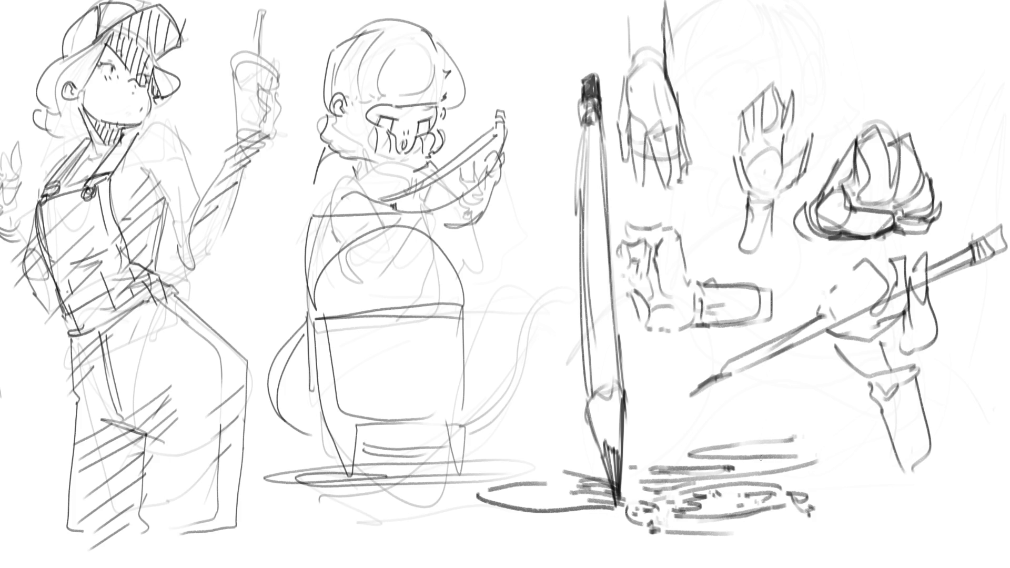
# Step: Shade the middle figure's shoulder and draw a long brush shaft tapering toward the pencil's top
pyautogui.moveTo(389, 189)
pyautogui.mouseDown()
pyautogui.moveTo(405, 216)
pyautogui.moveTo(383, 203)
pyautogui.moveTo(406, 216)
pyautogui.moveTo(424, 207)
pyautogui.moveTo(416, 186)
pyautogui.moveTo(405, 210)
pyautogui.mouseUp()
pyautogui.moveTo(417, 184)
pyautogui.mouseDown()
pyautogui.moveTo(415, 209)
pyautogui.moveTo(503, 166)
pyautogui.moveTo(474, 147)
pyautogui.moveTo(545, 130)
pyautogui.moveTo(491, 175)
pyautogui.moveTo(428, 178)
pyautogui.moveTo(543, 122)
pyautogui.mouseUp()
pyautogui.moveTo(411, 210); pyautogui.dragTo(543, 149)
pyautogui.moveTo(537, 112); pyautogui.dragTo(583, 103)
pyautogui.moveTo(542, 142)
pyautogui.mouseDown()
pyautogui.moveTo(584, 121)
pyautogui.moveTo(581, 107)
pyautogui.moveTo(569, 110)
pyautogui.moveTo(579, 110)
pyautogui.mouseUp()
pyautogui.moveTo(585, 105); pyautogui.dragTo(614, 93)
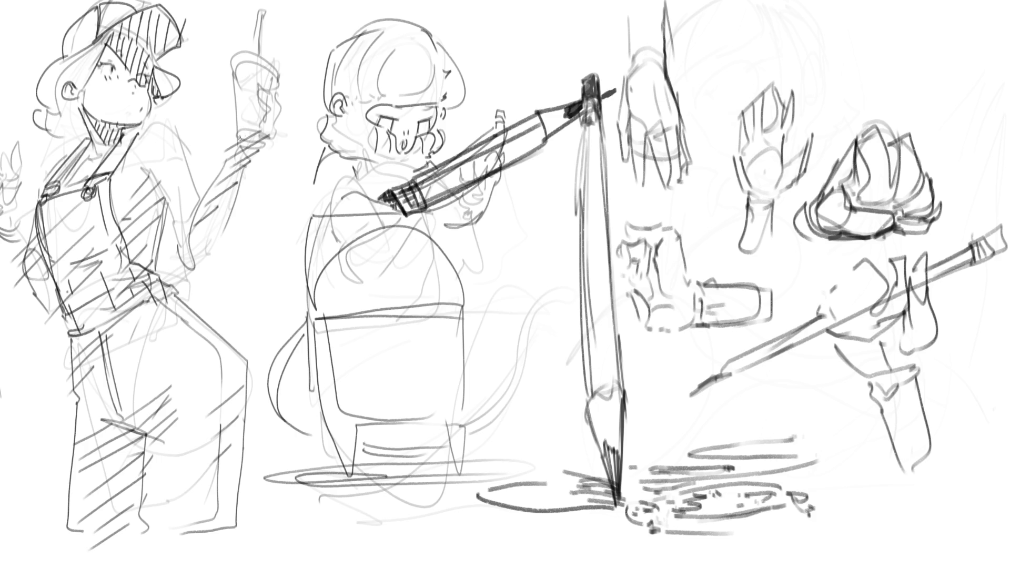
# Step: Ink the drink cup's base, left edge and rim, plus both sides of the bent straw
pyautogui.moveTo(236, 139); pyautogui.dragTo(270, 142)
pyautogui.moveTo(236, 65); pyautogui.dragTo(236, 130)
pyautogui.moveTo(232, 59)
pyautogui.mouseDown()
pyautogui.moveTo(274, 67)
pyautogui.moveTo(227, 68)
pyautogui.moveTo(247, 49)
pyautogui.moveTo(287, 71)
pyautogui.moveTo(281, 84)
pyautogui.mouseUp()
pyautogui.moveTo(256, 11)
pyautogui.mouseDown()
pyautogui.moveTo(255, 45)
pyautogui.moveTo(257, 4)
pyautogui.mouseUp()
pyautogui.moveTo(257, 5); pyautogui.dragTo(284, 6)
pyautogui.moveTo(283, 7)
pyautogui.mouseDown()
pyautogui.moveTo(263, 12)
pyautogui.moveTo(260, 29)
pyautogui.mouseUp()
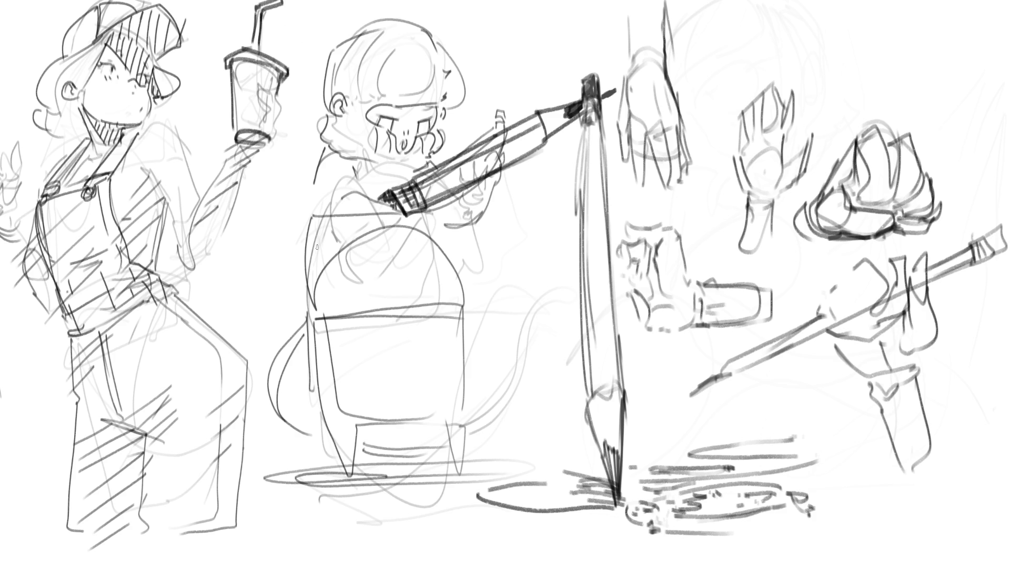
pyautogui.moveTo(262, 83)
pyautogui.mouseDown()
pyautogui.moveTo(280, 103)
pyautogui.moveTo(260, 98)
pyautogui.moveTo(273, 136)
pyautogui.mouseUp()
# Step: Ink the hand and forearm holding the cup, and add bands across the cup
pyautogui.moveTo(282, 99)
pyautogui.mouseDown()
pyautogui.moveTo(285, 141)
pyautogui.moveTo(276, 146)
pyautogui.mouseUp()
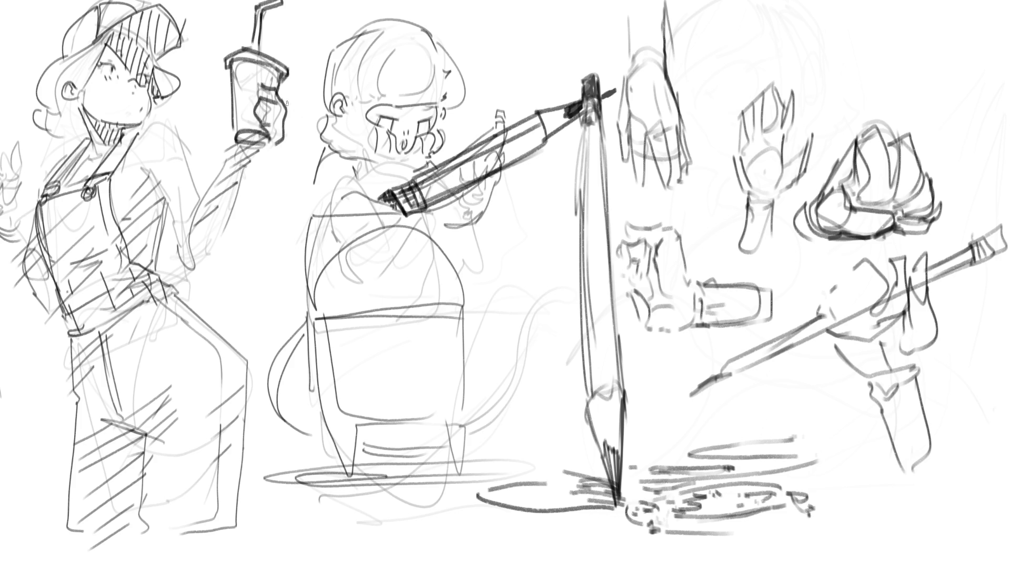
pyautogui.moveTo(229, 95); pyautogui.dragTo(230, 102)
pyautogui.moveTo(269, 142)
pyautogui.mouseDown()
pyautogui.moveTo(237, 152)
pyautogui.moveTo(263, 167)
pyautogui.moveTo(258, 150)
pyautogui.moveTo(216, 173)
pyautogui.moveTo(199, 235)
pyautogui.mouseUp()
pyautogui.moveTo(209, 178); pyautogui.dragTo(177, 246)
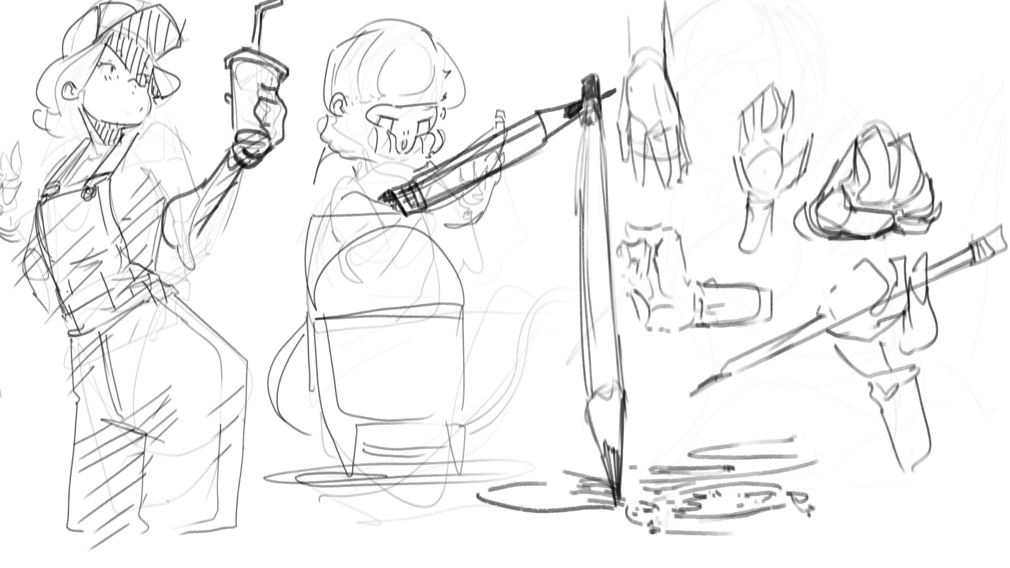
pyautogui.moveTo(230, 68); pyautogui.dragTo(269, 73)
pyautogui.moveTo(233, 107); pyautogui.dragTo(260, 91)
pyautogui.moveTo(232, 128); pyautogui.dragTo(260, 114)
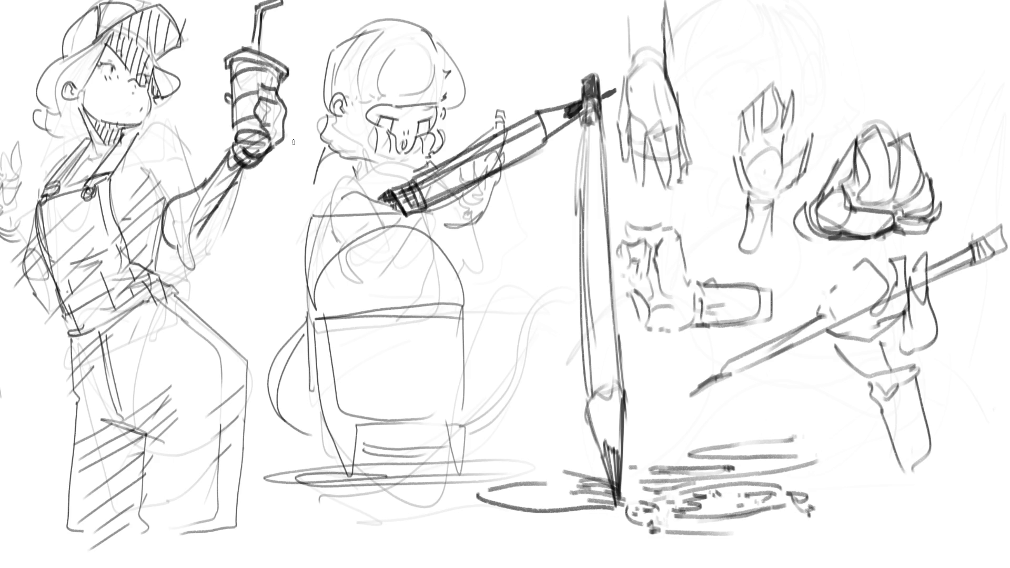
# Step: Fade out the middle seated figure with a large eraser, then return to the drawing brush
pyautogui.press('e')
pyautogui.moveTo(429, 90); pyautogui.dragTo(446, 557)
pyautogui.press('e')
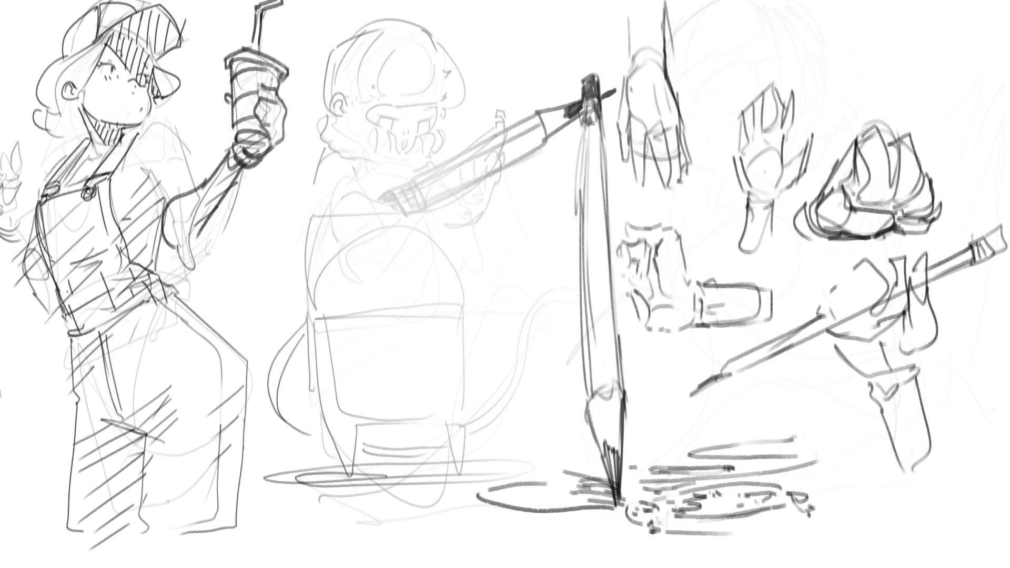
# Step: Redraw the middle figure's head with two large eyes, an eyebrow, top curls and a wide grin
pyautogui.moveTo(365, 97); pyautogui.dragTo(382, 59)
pyautogui.moveTo(364, 95)
pyautogui.mouseDown()
pyautogui.moveTo(382, 62)
pyautogui.moveTo(400, 75)
pyautogui.moveTo(388, 103)
pyautogui.moveTo(375, 101)
pyautogui.moveTo(381, 107)
pyautogui.mouseUp()
pyautogui.moveTo(374, 59)
pyautogui.mouseDown()
pyautogui.moveTo(356, 67)
pyautogui.moveTo(399, 65)
pyautogui.moveTo(403, 107)
pyautogui.mouseUp()
pyautogui.moveTo(444, 70)
pyautogui.mouseDown()
pyautogui.moveTo(462, 99)
pyautogui.moveTo(446, 115)
pyautogui.moveTo(454, 111)
pyautogui.mouseUp()
pyautogui.moveTo(476, 51)
pyautogui.mouseDown()
pyautogui.moveTo(463, 74)
pyautogui.moveTo(476, 69)
pyautogui.moveTo(473, 98)
pyautogui.mouseUp()
pyautogui.moveTo(388, 27); pyautogui.dragTo(405, 28)
pyautogui.moveTo(451, 21); pyautogui.dragTo(456, 33)
pyautogui.moveTo(384, 115)
pyautogui.mouseDown()
pyautogui.moveTo(366, 139)
pyautogui.moveTo(385, 126)
pyautogui.mouseUp()
pyautogui.moveTo(380, 135)
pyautogui.mouseDown()
pyautogui.moveTo(417, 142)
pyautogui.moveTo(472, 122)
pyautogui.moveTo(381, 141)
pyautogui.moveTo(424, 151)
pyautogui.moveTo(426, 129)
pyautogui.moveTo(465, 121)
pyautogui.moveTo(465, 134)
pyautogui.moveTo(493, 129)
pyautogui.moveTo(483, 143)
pyautogui.mouseUp()
# Step: Draw the jaw curving under the face, the left ear, and the side of the head and neck
pyautogui.moveTo(449, 191); pyautogui.dragTo(464, 178)
pyautogui.moveTo(491, 140)
pyautogui.mouseDown()
pyautogui.moveTo(463, 180)
pyautogui.moveTo(408, 190)
pyautogui.moveTo(296, 131)
pyautogui.moveTo(329, 150)
pyautogui.moveTo(322, 139)
pyautogui.mouseUp()
pyautogui.moveTo(318, 105); pyautogui.dragTo(324, 123)
pyautogui.moveTo(330, 61)
pyautogui.mouseDown()
pyautogui.moveTo(317, 127)
pyautogui.moveTo(382, 1)
pyautogui.mouseUp()
pyautogui.moveTo(358, 181); pyautogui.dragTo(371, 184)
pyautogui.moveTo(324, 146)
pyautogui.mouseDown()
pyautogui.moveTo(382, 209)
pyautogui.moveTo(421, 201)
pyautogui.mouseUp()
# Step: Draw the collar and darken the neck with vertical hatching
pyautogui.moveTo(370, 180); pyautogui.dragTo(383, 200)
pyautogui.moveTo(388, 189); pyautogui.dragTo(403, 200)
pyautogui.moveTo(410, 192); pyautogui.dragTo(418, 201)
pyautogui.moveTo(420, 200)
pyautogui.mouseDown()
pyautogui.moveTo(363, 206)
pyautogui.moveTo(427, 207)
pyautogui.moveTo(372, 202)
pyautogui.moveTo(365, 191)
pyautogui.moveTo(363, 204)
pyautogui.mouseUp()
pyautogui.moveTo(356, 170); pyautogui.dragTo(358, 212)
pyautogui.moveTo(321, 147); pyautogui.dragTo(329, 203)
pyautogui.moveTo(335, 157)
pyautogui.mouseDown()
pyautogui.moveTo(346, 209)
pyautogui.moveTo(354, 206)
pyautogui.mouseUp()
pyautogui.moveTo(347, 193)
pyautogui.mouseDown()
pyautogui.moveTo(363, 210)
pyautogui.moveTo(317, 211)
pyautogui.mouseUp()
pyautogui.moveTo(300, 154)
pyautogui.mouseDown()
pyautogui.moveTo(308, 212)
pyautogui.moveTo(353, 209)
pyautogui.mouseUp()
pyautogui.moveTo(436, 205); pyautogui.dragTo(481, 197)
pyautogui.moveTo(474, 187)
pyautogui.mouseDown()
pyautogui.moveTo(476, 196)
pyautogui.moveTo(481, 181)
pyautogui.mouseUp()
# Step: Add strokes along the collar and jaw, spiky hair on top, and brow and nose lines
pyautogui.moveTo(380, 14); pyautogui.dragTo(335, 138)
pyautogui.moveTo(330, 91); pyautogui.dragTo(322, 130)
pyautogui.moveTo(325, 130); pyautogui.dragTo(340, 152)
pyautogui.moveTo(332, 71); pyautogui.dragTo(372, 21)
pyautogui.moveTo(354, 44)
pyautogui.mouseDown()
pyautogui.moveTo(396, 10)
pyautogui.moveTo(438, 1)
pyautogui.moveTo(461, 38)
pyautogui.mouseUp()
pyautogui.moveTo(439, 15); pyautogui.dragTo(445, 31)
pyautogui.moveTo(457, 35); pyautogui.dragTo(466, 57)
pyautogui.moveTo(472, 51); pyautogui.dragTo(475, 76)
pyautogui.moveTo(379, 39); pyautogui.dragTo(392, 37)
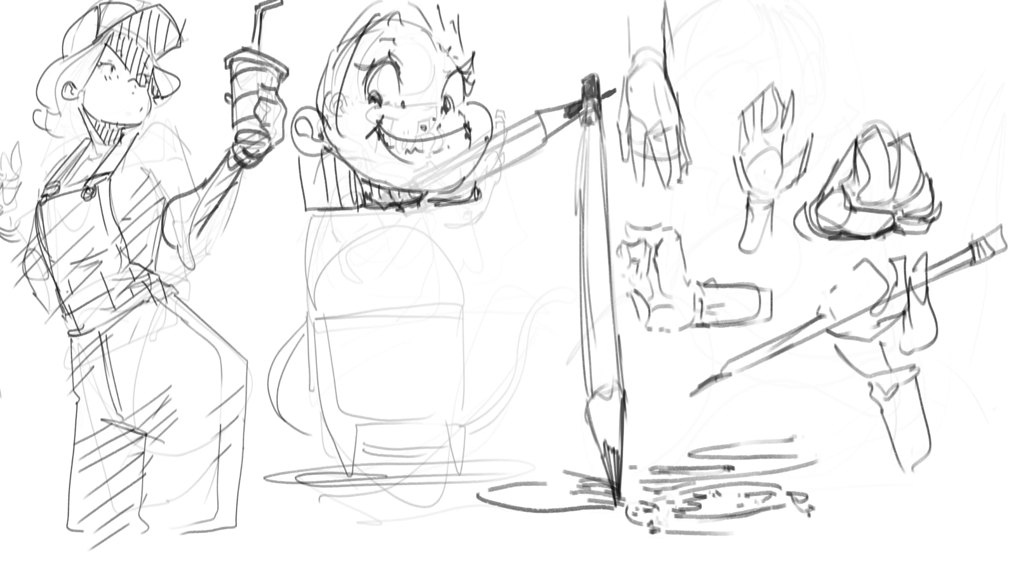
pyautogui.moveTo(405, 79); pyautogui.dragTo(441, 75)
pyautogui.moveTo(409, 89)
pyautogui.mouseDown()
pyautogui.moveTo(433, 95)
pyautogui.moveTo(440, 119)
pyautogui.mouseUp()
# Step: Sketch the torso with shading, a mitten hand at the arm's end, and the body's loops and outline
pyautogui.moveTo(535, 224)
pyautogui.mouseDown()
pyautogui.moveTo(474, 240)
pyautogui.moveTo(340, 237)
pyautogui.mouseUp()
pyautogui.moveTo(451, 217)
pyautogui.mouseDown()
pyautogui.moveTo(304, 268)
pyautogui.moveTo(415, 235)
pyautogui.moveTo(335, 288)
pyautogui.moveTo(409, 245)
pyautogui.mouseUp()
pyautogui.moveTo(414, 227); pyautogui.dragTo(440, 245)
pyautogui.moveTo(447, 209)
pyautogui.mouseDown()
pyautogui.moveTo(478, 223)
pyautogui.moveTo(553, 211)
pyautogui.moveTo(526, 245)
pyautogui.moveTo(510, 243)
pyautogui.moveTo(389, 311)
pyautogui.mouseUp()
pyautogui.moveTo(406, 240)
pyautogui.mouseDown()
pyautogui.moveTo(374, 318)
pyautogui.moveTo(334, 342)
pyautogui.mouseUp()
pyautogui.moveTo(318, 295); pyautogui.dragTo(337, 341)
pyautogui.moveTo(327, 333); pyautogui.dragTo(532, 320)
pyautogui.moveTo(529, 263)
pyautogui.mouseDown()
pyautogui.moveTo(468, 359)
pyautogui.moveTo(329, 369)
pyautogui.moveTo(504, 354)
pyautogui.moveTo(292, 358)
pyautogui.moveTo(465, 439)
pyautogui.moveTo(485, 395)
pyautogui.mouseUp()
# Step: Draw a frame behind the head, then erase-fade the hand and brush studies on the right
pyautogui.moveTo(295, 127)
pyautogui.mouseDown()
pyautogui.moveTo(292, 24)
pyautogui.moveTo(327, 4)
pyautogui.mouseUp()
pyautogui.moveTo(467, 0); pyautogui.dragTo(432, 55)
pyautogui.moveTo(473, 0); pyautogui.dragTo(479, 108)
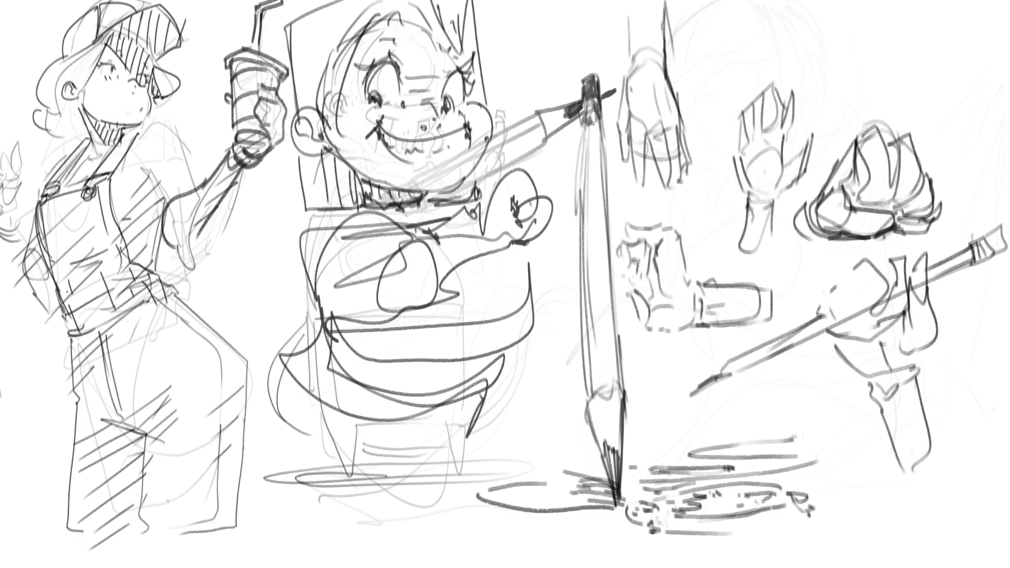
pyautogui.moveTo(801, 203)
pyautogui.mouseDown()
pyautogui.moveTo(779, 293)
pyautogui.moveTo(812, 124)
pyautogui.moveTo(780, 166)
pyautogui.moveTo(744, 106)
pyautogui.moveTo(821, 411)
pyautogui.moveTo(932, 419)
pyautogui.moveTo(1009, 447)
pyautogui.mouseUp()
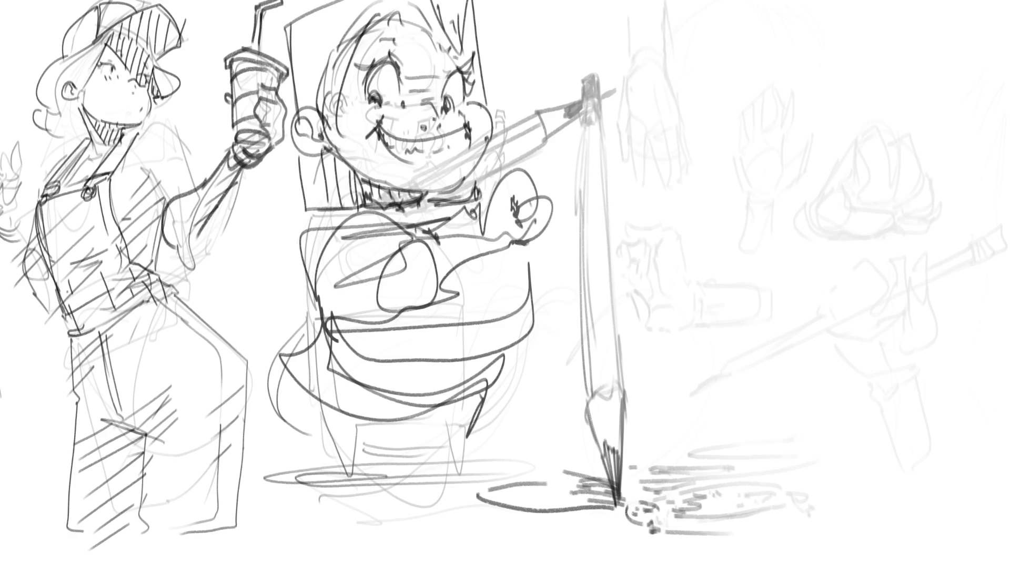
# Step: Sketch a thick arch with a crossbar and curled form beneath it over the faded area
pyautogui.moveTo(840, 102)
pyautogui.mouseDown()
pyautogui.moveTo(838, 68)
pyautogui.moveTo(866, 48)
pyautogui.moveTo(882, 112)
pyautogui.mouseUp()
pyautogui.moveTo(838, 68); pyautogui.dragTo(853, 139)
pyautogui.moveTo(882, 76)
pyautogui.mouseDown()
pyautogui.moveTo(891, 138)
pyautogui.moveTo(871, 160)
pyautogui.mouseUp()
pyautogui.moveTo(838, 142); pyautogui.dragTo(845, 156)
pyautogui.moveTo(837, 103)
pyautogui.mouseDown()
pyautogui.moveTo(839, 182)
pyautogui.moveTo(858, 151)
pyautogui.mouseUp()
pyautogui.moveTo(878, 159); pyautogui.dragTo(873, 210)
pyautogui.moveTo(886, 135)
pyautogui.mouseDown()
pyautogui.moveTo(885, 211)
pyautogui.moveTo(855, 248)
pyautogui.moveTo(814, 248)
pyautogui.mouseUp()
pyautogui.moveTo(815, 247)
pyautogui.mouseDown()
pyautogui.moveTo(837, 184)
pyautogui.moveTo(871, 208)
pyautogui.mouseUp()
pyautogui.moveTo(880, 206); pyautogui.dragTo(863, 266)
pyautogui.moveTo(832, 258)
pyautogui.mouseDown()
pyautogui.moveTo(822, 260)
pyautogui.moveTo(859, 264)
pyautogui.moveTo(759, 251)
pyautogui.moveTo(842, 182)
pyautogui.moveTo(779, 259)
pyautogui.moveTo(763, 257)
pyautogui.mouseUp()
# Step: Sketch a darkened foot with a long ground line under it and a diagonal rising right
pyautogui.moveTo(776, 248)
pyautogui.mouseDown()
pyautogui.moveTo(823, 222)
pyautogui.moveTo(829, 243)
pyautogui.moveTo(756, 247)
pyautogui.moveTo(852, 266)
pyautogui.moveTo(883, 245)
pyautogui.mouseUp()
pyautogui.moveTo(889, 156)
pyautogui.mouseDown()
pyautogui.moveTo(847, 270)
pyautogui.moveTo(833, 269)
pyautogui.mouseUp()
pyautogui.moveTo(895, 252); pyautogui.dragTo(897, 207)
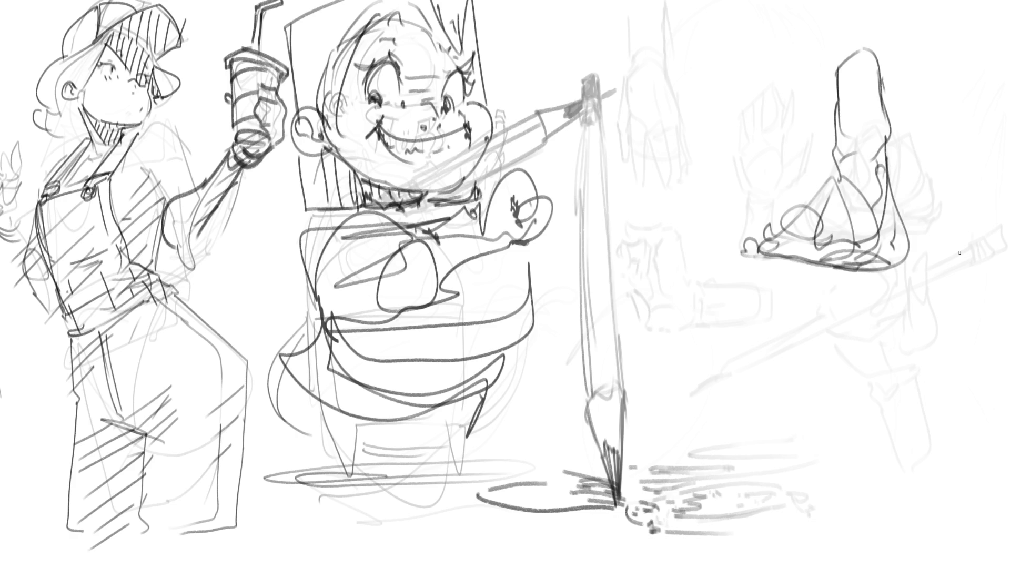
pyautogui.moveTo(689, 240); pyautogui.dragTo(936, 274)
pyautogui.moveTo(810, 266); pyautogui.dragTo(951, 192)
# Step: Add a looping bow doodle with curving strokes, then start a triangular slice's edges
pyautogui.moveTo(712, 138)
pyautogui.mouseDown()
pyautogui.moveTo(703, 87)
pyautogui.moveTo(738, 120)
pyautogui.moveTo(714, 141)
pyautogui.moveTo(754, 130)
pyautogui.moveTo(716, 169)
pyautogui.moveTo(784, 57)
pyautogui.moveTo(737, 199)
pyautogui.moveTo(713, 189)
pyautogui.mouseUp()
pyautogui.moveTo(802, 89)
pyautogui.mouseDown()
pyautogui.moveTo(813, 142)
pyautogui.moveTo(758, 153)
pyautogui.moveTo(763, 194)
pyautogui.moveTo(786, 65)
pyautogui.moveTo(816, 139)
pyautogui.moveTo(716, 218)
pyautogui.mouseUp()
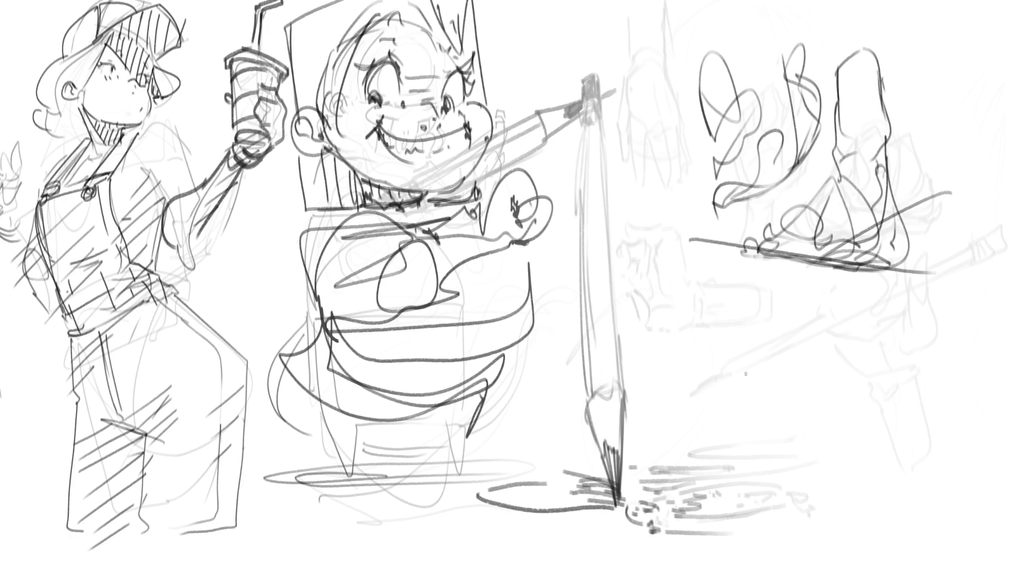
pyautogui.moveTo(715, 266)
pyautogui.mouseDown()
pyautogui.moveTo(716, 353)
pyautogui.moveTo(913, 295)
pyautogui.mouseUp()
pyautogui.moveTo(714, 357); pyautogui.dragTo(913, 294)
# Step: Outline two stacked slices with a box-like crust, three tick marks and zigzag crust marks
pyautogui.moveTo(726, 265)
pyautogui.mouseDown()
pyautogui.moveTo(895, 290)
pyautogui.moveTo(895, 317)
pyautogui.moveTo(706, 377)
pyautogui.mouseUp()
pyautogui.moveTo(700, 378)
pyautogui.mouseDown()
pyautogui.moveTo(705, 400)
pyautogui.moveTo(898, 404)
pyautogui.mouseUp()
pyautogui.moveTo(929, 315); pyautogui.dragTo(927, 405)
pyautogui.moveTo(921, 303)
pyautogui.mouseDown()
pyautogui.moveTo(971, 368)
pyautogui.moveTo(961, 438)
pyautogui.mouseUp()
pyautogui.moveTo(930, 298)
pyautogui.mouseDown()
pyautogui.moveTo(929, 338)
pyautogui.moveTo(974, 440)
pyautogui.mouseUp()
pyautogui.moveTo(926, 399); pyautogui.dragTo(948, 400)
pyautogui.moveTo(922, 353); pyautogui.dragTo(947, 355)
pyautogui.moveTo(923, 317); pyautogui.dragTo(946, 318)
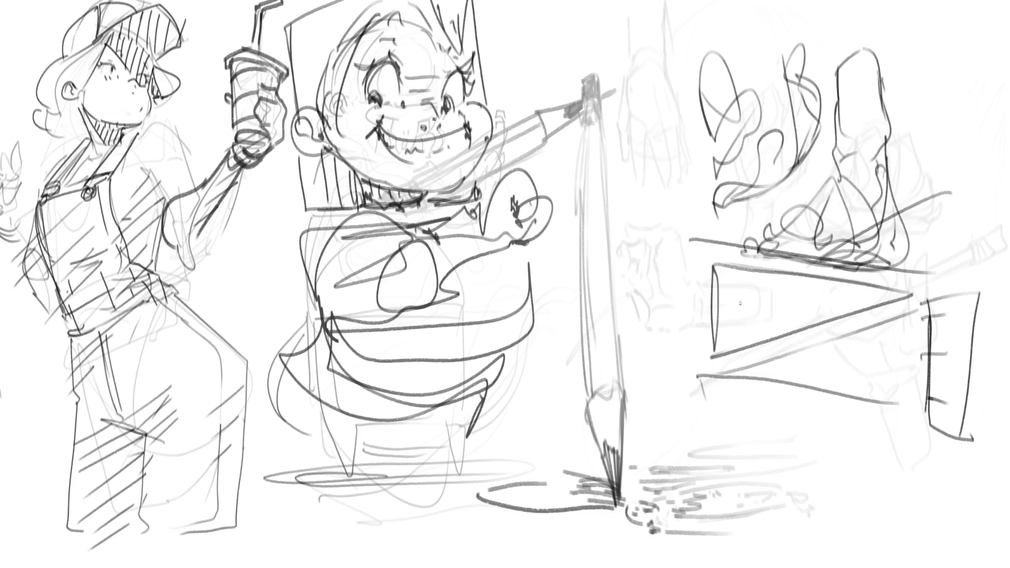
pyautogui.moveTo(702, 256); pyautogui.dragTo(719, 361)
pyautogui.moveTo(672, 331); pyautogui.dragTo(706, 335)
pyautogui.moveTo(678, 276); pyautogui.dragTo(701, 273)
# Step: Add round pepperoni toppings and specks, then darken the lower slice's outline and edges
pyautogui.moveTo(727, 334)
pyautogui.mouseDown()
pyautogui.moveTo(754, 335)
pyautogui.moveTo(728, 344)
pyautogui.mouseUp()
pyautogui.moveTo(757, 272)
pyautogui.mouseDown()
pyautogui.moveTo(782, 294)
pyautogui.moveTo(757, 269)
pyautogui.moveTo(790, 277)
pyautogui.moveTo(797, 317)
pyautogui.moveTo(813, 298)
pyautogui.moveTo(847, 298)
pyautogui.mouseUp()
pyautogui.moveTo(817, 279)
pyautogui.mouseDown()
pyautogui.moveTo(845, 303)
pyautogui.moveTo(886, 295)
pyautogui.mouseUp()
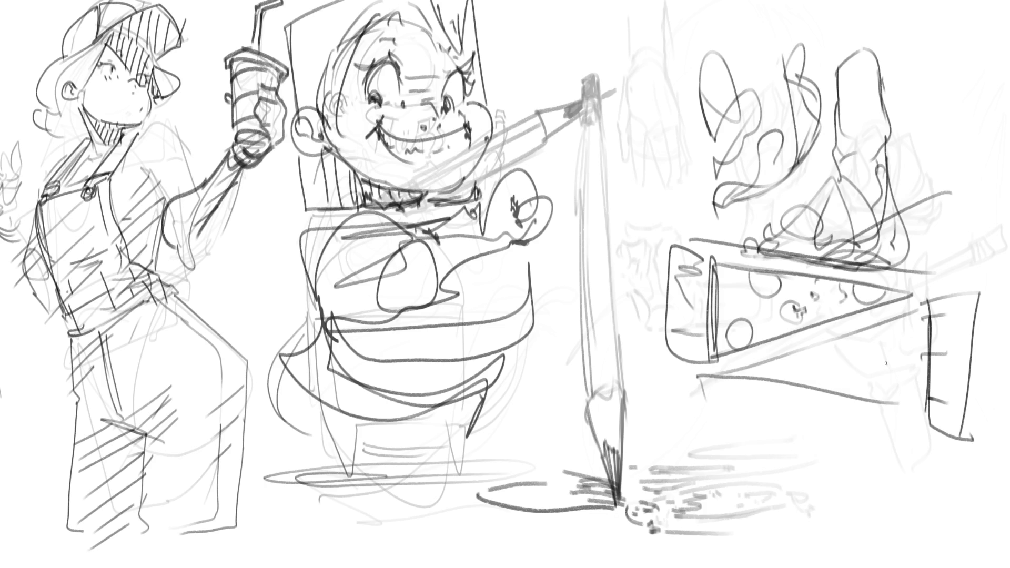
pyautogui.moveTo(819, 354); pyautogui.dragTo(861, 326)
pyautogui.moveTo(873, 364); pyautogui.dragTo(866, 375)
pyautogui.moveTo(910, 341); pyautogui.dragTo(917, 388)
pyautogui.moveTo(764, 362)
pyautogui.mouseDown()
pyautogui.moveTo(716, 377)
pyautogui.moveTo(806, 389)
pyautogui.mouseUp()
pyautogui.moveTo(742, 375); pyautogui.dragTo(852, 332)
pyautogui.moveTo(829, 363); pyautogui.dragTo(861, 350)
pyautogui.moveTo(764, 379); pyautogui.dragTo(831, 396)
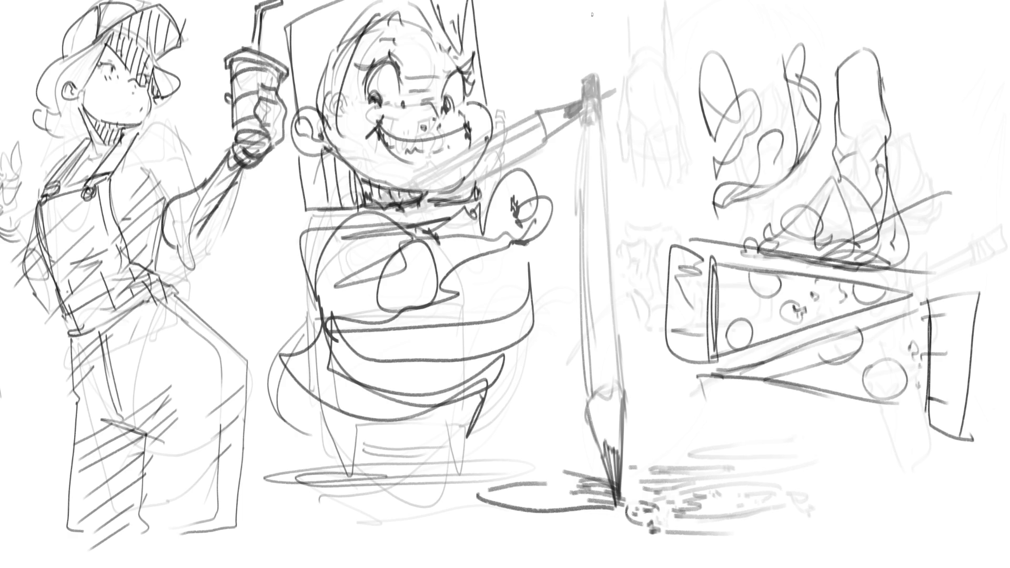
# Step: Fade the old middle character and draw a new head with jaw, nose, hair and ear marks
pyautogui.moveTo(474, 79)
pyautogui.mouseDown()
pyautogui.moveTo(448, 210)
pyautogui.moveTo(395, 316)
pyautogui.moveTo(474, 282)
pyautogui.moveTo(479, 169)
pyautogui.moveTo(688, 304)
pyautogui.moveTo(763, 184)
pyautogui.mouseUp()
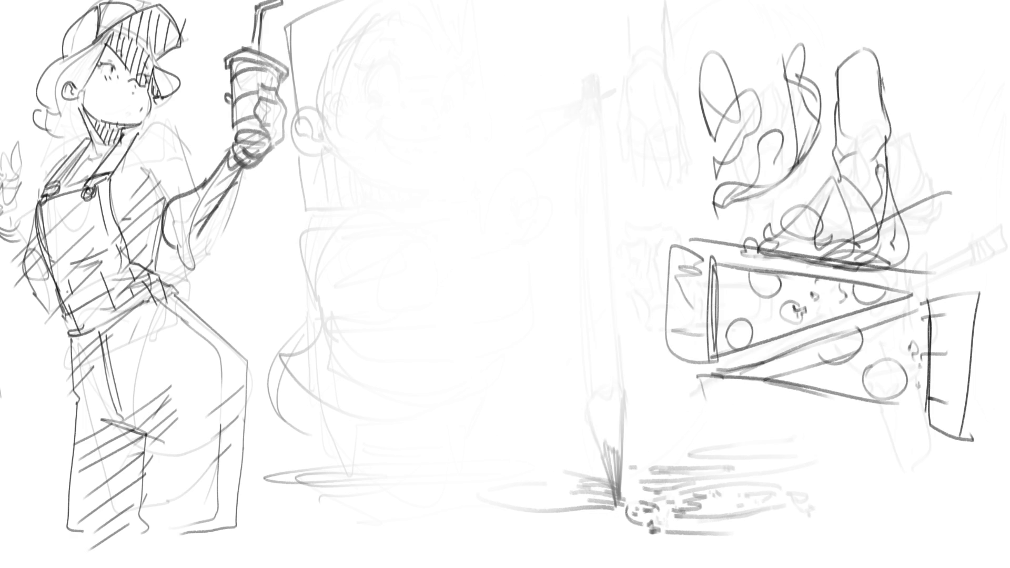
pyautogui.moveTo(413, 79); pyautogui.dragTo(412, 109)
pyautogui.moveTo(412, 80)
pyautogui.mouseDown()
pyautogui.moveTo(432, 57)
pyautogui.moveTo(458, 120)
pyautogui.moveTo(419, 135)
pyautogui.moveTo(421, 109)
pyautogui.mouseUp()
pyautogui.moveTo(439, 118)
pyautogui.mouseDown()
pyautogui.moveTo(447, 114)
pyautogui.moveTo(457, 141)
pyautogui.moveTo(476, 118)
pyautogui.moveTo(461, 138)
pyautogui.mouseUp()
pyautogui.moveTo(433, 61); pyautogui.dragTo(456, 114)
pyautogui.moveTo(452, 37)
pyautogui.mouseDown()
pyautogui.moveTo(437, 51)
pyautogui.moveTo(456, 32)
pyautogui.mouseUp()
pyautogui.moveTo(494, 79); pyautogui.dragTo(495, 93)
pyautogui.moveTo(506, 53); pyautogui.dragTo(510, 88)
pyautogui.moveTo(502, 107); pyautogui.dragTo(480, 132)
pyautogui.moveTo(494, 121)
pyautogui.mouseDown()
pyautogui.moveTo(494, 143)
pyautogui.moveTo(507, 143)
pyautogui.moveTo(434, 169)
pyautogui.mouseUp()
# Step: Outline the neck, shoulders, back, lower torso and rounded hips of the new figure
pyautogui.moveTo(483, 139); pyautogui.dragTo(480, 154)
pyautogui.moveTo(463, 163); pyautogui.dragTo(432, 211)
pyautogui.moveTo(480, 148)
pyautogui.mouseDown()
pyautogui.moveTo(509, 191)
pyautogui.moveTo(512, 225)
pyautogui.mouseUp()
pyautogui.moveTo(457, 246); pyautogui.dragTo(479, 243)
pyautogui.moveTo(474, 256); pyautogui.dragTo(503, 252)
pyautogui.moveTo(521, 212); pyautogui.dragTo(506, 237)
pyautogui.moveTo(521, 147); pyautogui.dragTo(523, 156)
pyautogui.moveTo(525, 172)
pyautogui.mouseDown()
pyautogui.moveTo(515, 266)
pyautogui.moveTo(523, 207)
pyautogui.mouseUp()
pyautogui.moveTo(524, 206)
pyautogui.mouseDown()
pyautogui.moveTo(505, 276)
pyautogui.moveTo(447, 300)
pyautogui.mouseUp()
pyautogui.moveTo(432, 266)
pyautogui.mouseDown()
pyautogui.moveTo(441, 300)
pyautogui.moveTo(531, 290)
pyautogui.moveTo(459, 392)
pyautogui.mouseUp()
pyautogui.moveTo(431, 322)
pyautogui.mouseDown()
pyautogui.moveTo(442, 384)
pyautogui.moveTo(428, 313)
pyautogui.mouseUp()
pyautogui.moveTo(391, 372); pyautogui.dragTo(444, 396)
pyautogui.moveTo(445, 397); pyautogui.dragTo(457, 445)
pyautogui.moveTo(458, 444)
pyautogui.mouseDown()
pyautogui.moveTo(491, 410)
pyautogui.moveTo(492, 435)
pyautogui.moveTo(473, 425)
pyautogui.mouseUp()
# Step: Draw the torso's left side and add waistline details
pyautogui.moveTo(436, 179)
pyautogui.mouseDown()
pyautogui.moveTo(426, 295)
pyautogui.moveTo(429, 284)
pyautogui.mouseUp()
pyautogui.moveTo(521, 155)
pyautogui.mouseDown()
pyautogui.moveTo(518, 174)
pyautogui.moveTo(505, 175)
pyautogui.mouseUp()
pyautogui.moveTo(532, 248); pyautogui.dragTo(535, 274)
pyautogui.moveTo(518, 236); pyautogui.dragTo(521, 248)
pyautogui.moveTo(488, 162); pyautogui.dragTo(498, 286)
pyautogui.moveTo(439, 311); pyautogui.dragTo(521, 289)
pyautogui.moveTo(521, 149); pyautogui.dragTo(527, 218)
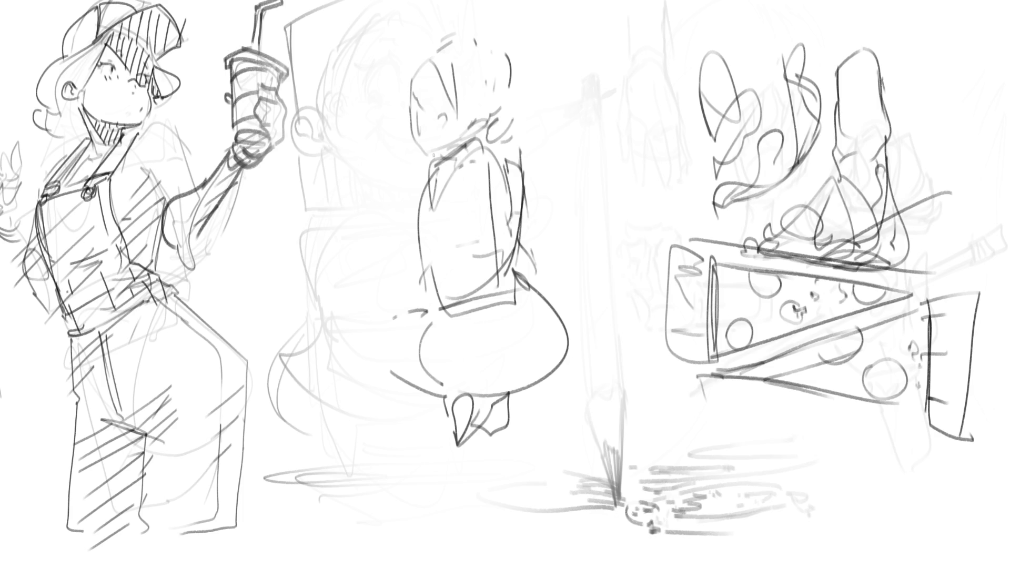
# Step: Add glasses and ear, a pointed hood over the head, and a coat line down past the hips
pyautogui.moveTo(417, 127); pyautogui.dragTo(383, 120)
pyautogui.moveTo(413, 86)
pyautogui.mouseDown()
pyautogui.moveTo(403, 94)
pyautogui.moveTo(436, 126)
pyautogui.moveTo(496, 108)
pyautogui.moveTo(471, 109)
pyautogui.mouseUp()
pyautogui.moveTo(438, 70)
pyautogui.mouseDown()
pyautogui.moveTo(445, 41)
pyautogui.moveTo(496, 63)
pyautogui.mouseUp()
pyautogui.moveTo(484, 100); pyautogui.dragTo(483, 122)
pyautogui.moveTo(477, 143); pyautogui.dragTo(469, 169)
pyautogui.moveTo(434, 245)
pyautogui.mouseDown()
pyautogui.moveTo(391, 335)
pyautogui.moveTo(449, 418)
pyautogui.mouseUp()
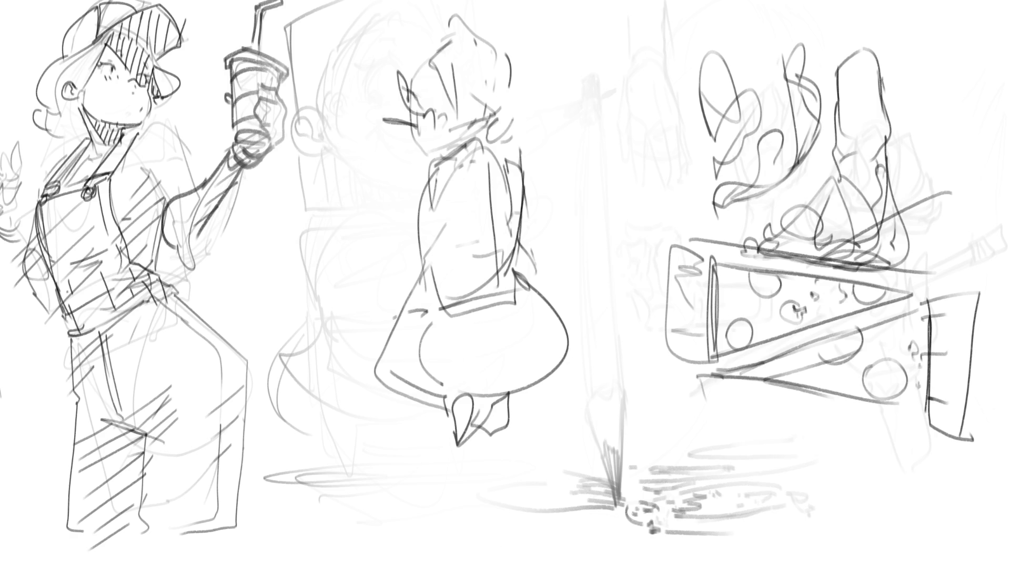
# Step: Draw a rectangular fourth panel border to the right of the comic's top row
pyautogui.scroll(1, 303, 190)
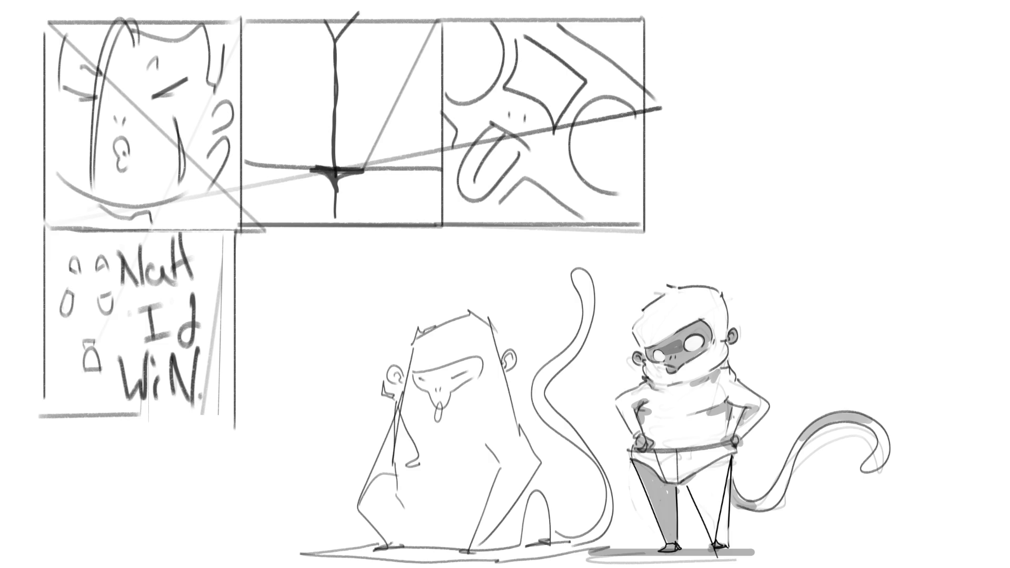
pyautogui.moveTo(643, 17)
pyautogui.mouseDown()
pyautogui.moveTo(890, 22)
pyautogui.moveTo(889, 227)
pyautogui.mouseUp()
pyautogui.moveTo(643, 228); pyautogui.dragTo(891, 226)
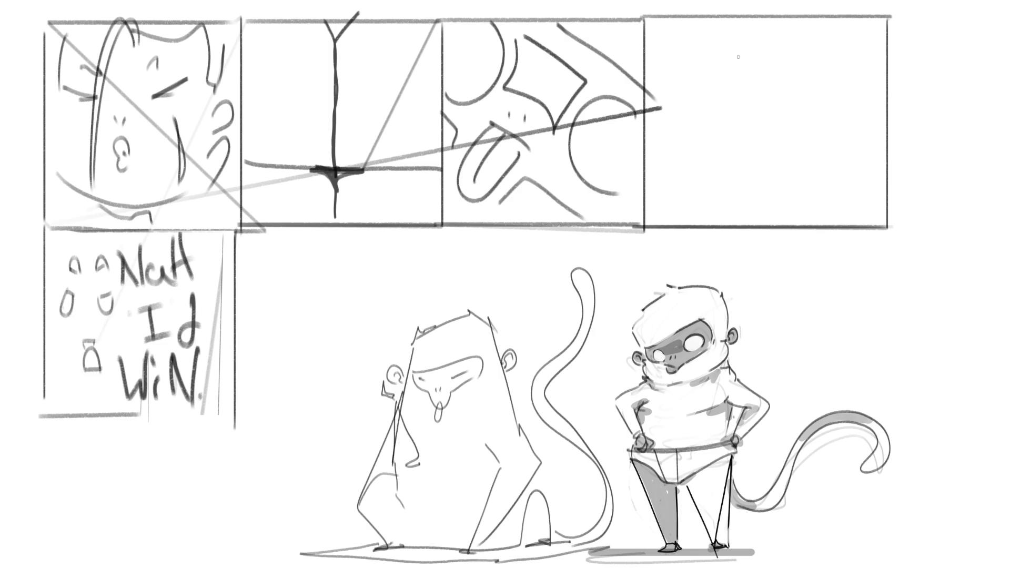
# Step: Draw a long diagonal curve across the new panel, redoing it twice, then a hooked D shape
pyautogui.moveTo(689, 23)
pyautogui.mouseDown()
pyautogui.moveTo(716, 45)
pyautogui.moveTo(844, 235)
pyautogui.mouseUp()
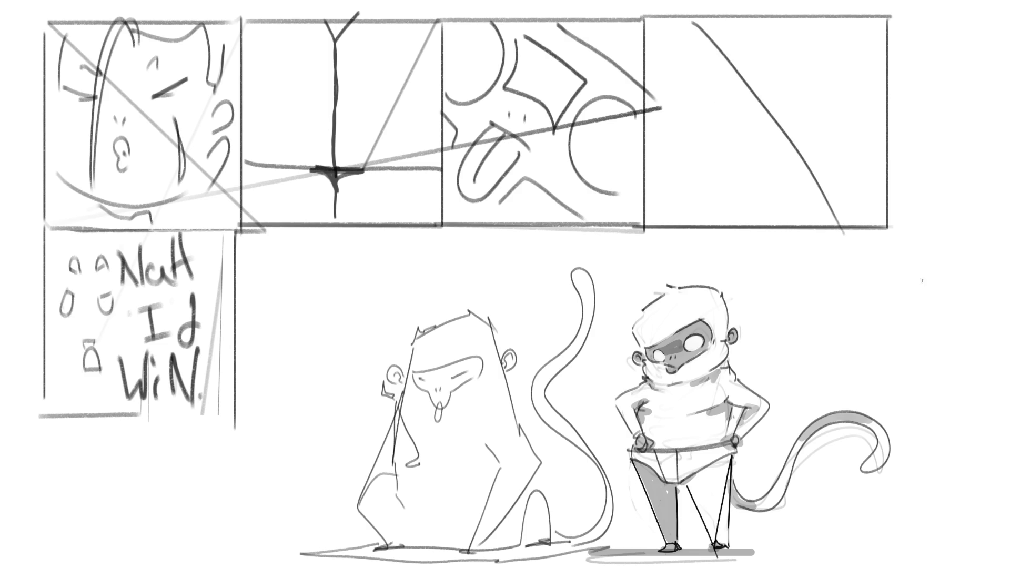
pyautogui.hotkey('ctrl', 'z')
pyautogui.moveTo(713, 15); pyautogui.dragTo(807, 197)
pyautogui.hotkey('ctrl', 'z')
pyautogui.moveTo(713, 16); pyautogui.dragTo(819, 217)
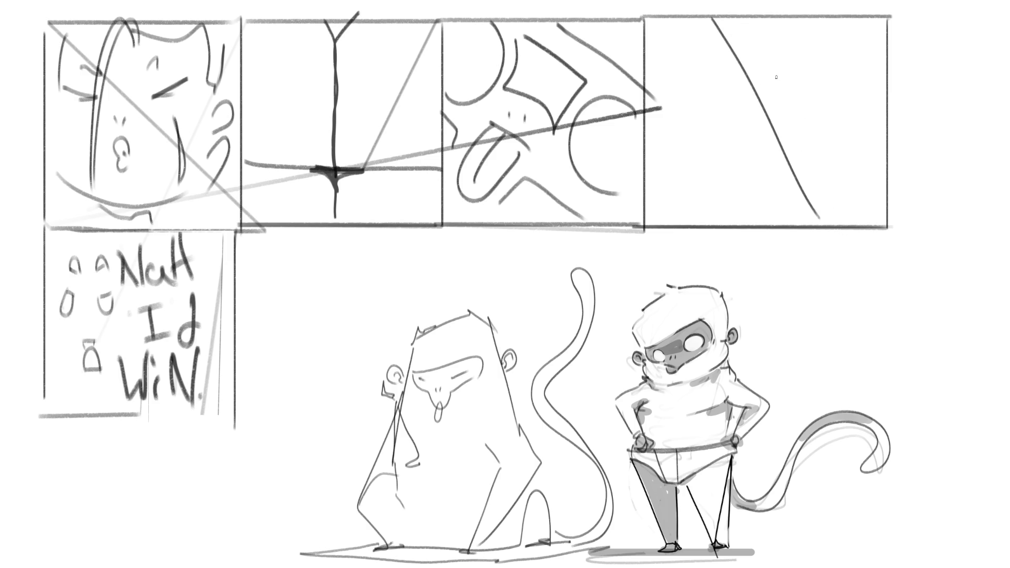
pyautogui.moveTo(766, 63)
pyautogui.mouseDown()
pyautogui.moveTo(784, 88)
pyautogui.moveTo(756, 89)
pyautogui.moveTo(769, 121)
pyautogui.moveTo(785, 134)
pyautogui.moveTo(794, 127)
pyautogui.moveTo(782, 147)
pyautogui.moveTo(801, 176)
pyautogui.mouseUp()
pyautogui.moveTo(737, 54)
pyautogui.mouseDown()
pyautogui.moveTo(809, 71)
pyautogui.moveTo(793, 127)
pyautogui.mouseUp()
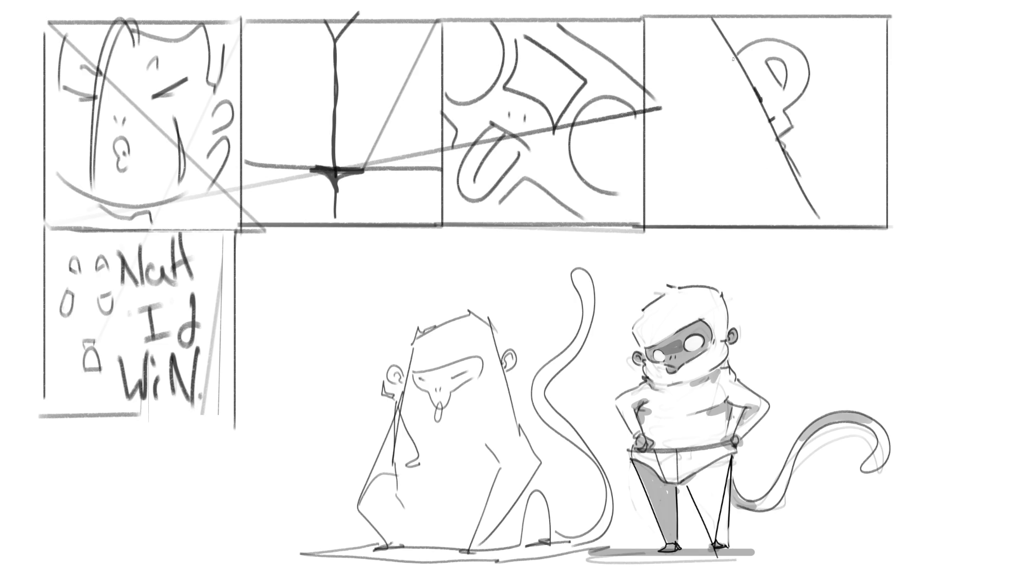
# Step: Hatch beside and below the diagonal's bump, darken the bump, and add a small ear loop
pyautogui.moveTo(705, 21); pyautogui.dragTo(727, 51)
pyautogui.moveTo(759, 125); pyautogui.dragTo(749, 166)
pyautogui.moveTo(764, 136); pyautogui.dragTo(759, 194)
pyautogui.moveTo(773, 151); pyautogui.dragTo(770, 199)
pyautogui.moveTo(754, 93)
pyautogui.mouseDown()
pyautogui.moveTo(721, 88)
pyautogui.moveTo(769, 121)
pyautogui.mouseUp()
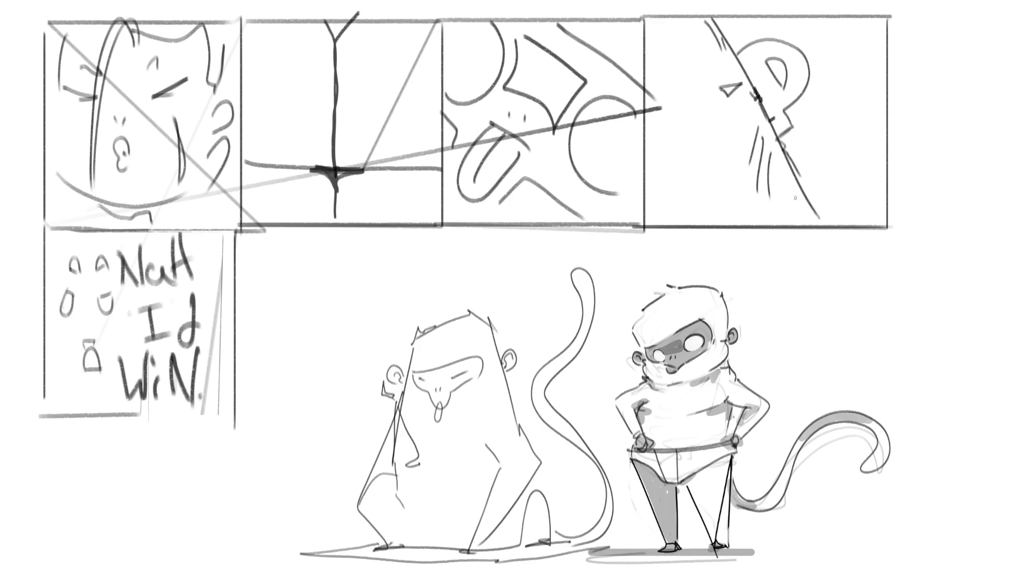
pyautogui.moveTo(850, 45)
pyautogui.mouseDown()
pyautogui.moveTo(857, 62)
pyautogui.moveTo(846, 32)
pyautogui.moveTo(855, 61)
pyautogui.mouseUp()
# Step: Close the lower-middle panel's bottom border and draw a dark divider line down from it
pyautogui.moveTo(239, 415); pyautogui.dragTo(395, 415)
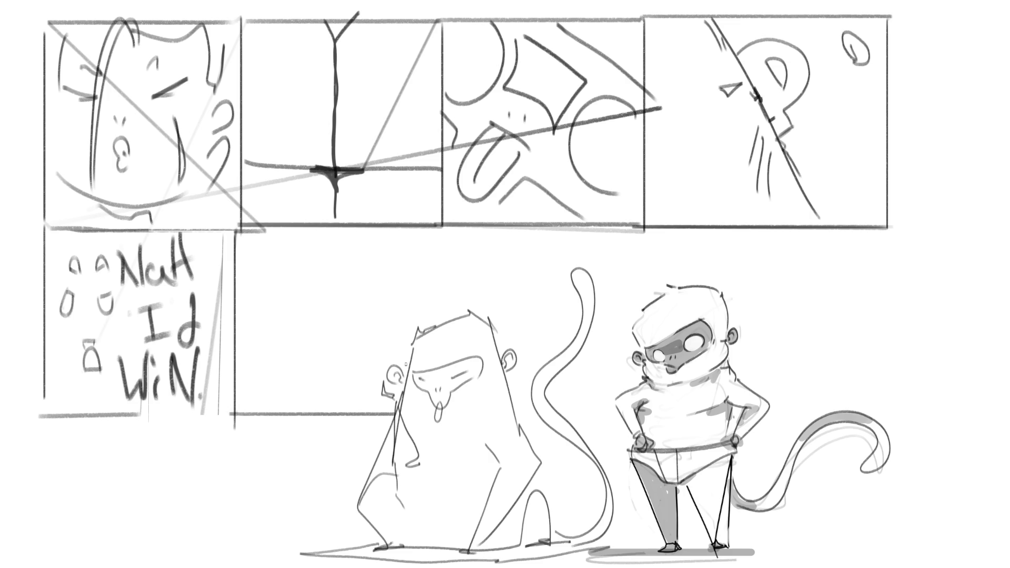
pyautogui.moveTo(441, 228); pyautogui.dragTo(443, 310)
pyautogui.moveTo(442, 227); pyautogui.dragTo(443, 328)
# Step: Sketch a small heart and the cookie character's body and face, with curves above its head
pyautogui.moveTo(243, 371)
pyautogui.mouseDown()
pyautogui.moveTo(266, 364)
pyautogui.moveTo(247, 380)
pyautogui.moveTo(261, 397)
pyautogui.mouseUp()
pyautogui.moveTo(251, 351)
pyautogui.mouseDown()
pyautogui.moveTo(314, 321)
pyautogui.moveTo(278, 380)
pyautogui.mouseUp()
pyautogui.moveTo(255, 339)
pyautogui.mouseDown()
pyautogui.moveTo(277, 323)
pyautogui.moveTo(276, 348)
pyautogui.moveTo(302, 332)
pyautogui.moveTo(318, 347)
pyautogui.moveTo(294, 356)
pyautogui.mouseUp()
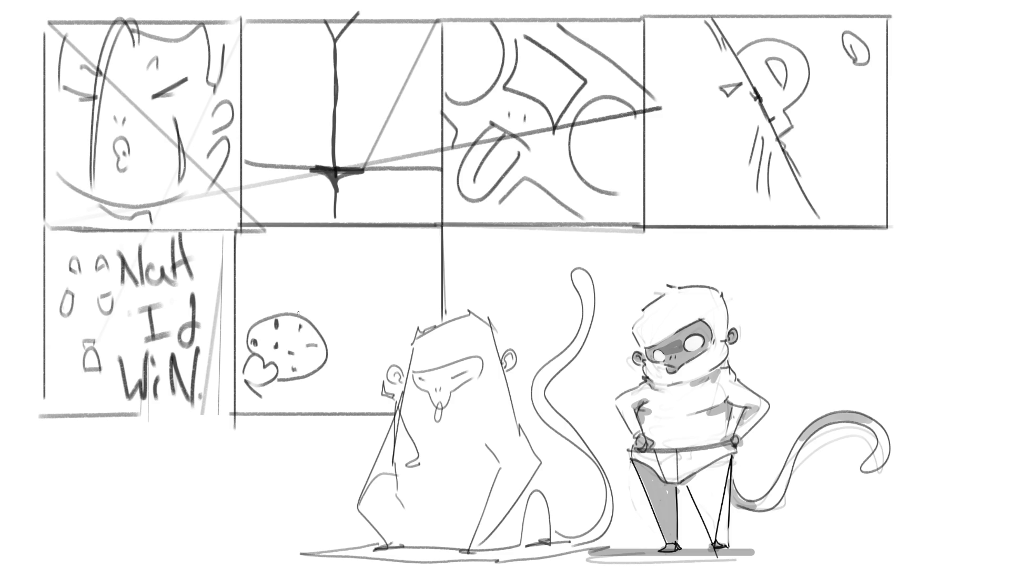
pyautogui.moveTo(288, 311)
pyautogui.mouseDown()
pyautogui.moveTo(281, 299)
pyautogui.moveTo(334, 319)
pyautogui.moveTo(285, 294)
pyautogui.moveTo(316, 290)
pyautogui.moveTo(304, 257)
pyautogui.mouseUp()
pyautogui.moveTo(374, 263)
pyautogui.mouseDown()
pyautogui.moveTo(368, 272)
pyautogui.moveTo(376, 257)
pyautogui.mouseUp()
pyautogui.hotkey('ctrl', 'z')
pyautogui.hotkey('ctrl', 'z')
# Step: Add U-shaped eyes, a bent arm, toothy grin and side strokes, then darken the panel crossing
pyautogui.moveTo(275, 241); pyautogui.dragTo(305, 236)
pyautogui.moveTo(372, 249)
pyautogui.mouseDown()
pyautogui.moveTo(373, 264)
pyautogui.moveTo(405, 252)
pyautogui.mouseUp()
pyautogui.moveTo(342, 317); pyautogui.dragTo(351, 377)
pyautogui.moveTo(324, 338)
pyautogui.mouseDown()
pyautogui.moveTo(341, 359)
pyautogui.moveTo(335, 382)
pyautogui.moveTo(377, 342)
pyautogui.moveTo(413, 340)
pyautogui.mouseUp()
pyautogui.moveTo(248, 235)
pyautogui.mouseDown()
pyautogui.moveTo(259, 272)
pyautogui.moveTo(282, 289)
pyautogui.mouseUp()
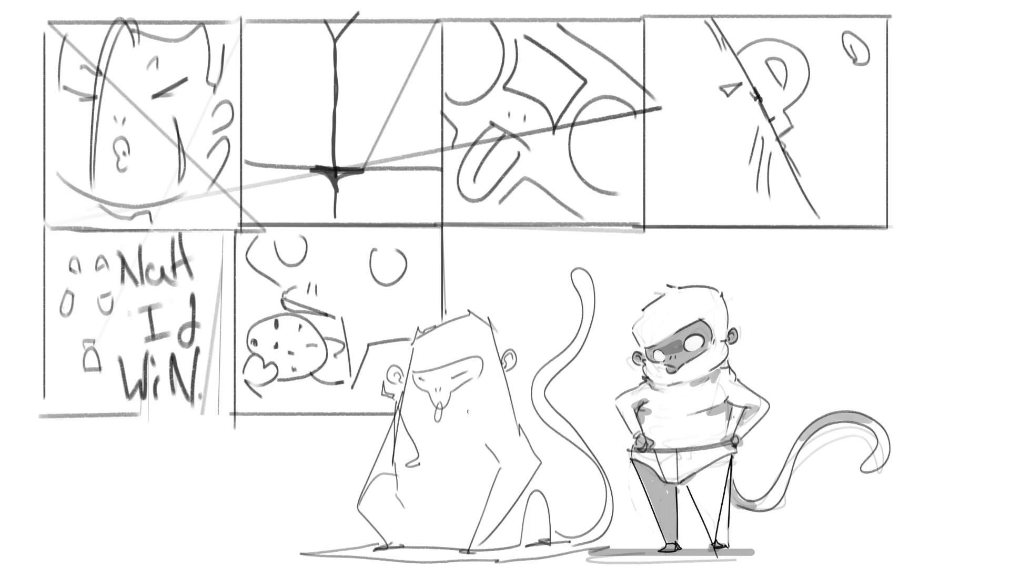
pyautogui.moveTo(312, 246)
pyautogui.mouseDown()
pyautogui.moveTo(314, 264)
pyautogui.moveTo(336, 270)
pyautogui.mouseUp()
pyautogui.moveTo(348, 241)
pyautogui.mouseDown()
pyautogui.moveTo(347, 265)
pyautogui.moveTo(359, 269)
pyautogui.mouseUp()
pyautogui.moveTo(369, 255); pyautogui.dragTo(369, 269)
pyautogui.moveTo(317, 168)
pyautogui.mouseDown()
pyautogui.moveTo(355, 167)
pyautogui.moveTo(318, 167)
pyautogui.moveTo(337, 197)
pyautogui.moveTo(370, 171)
pyautogui.moveTo(315, 168)
pyautogui.moveTo(380, 166)
pyautogui.mouseUp()
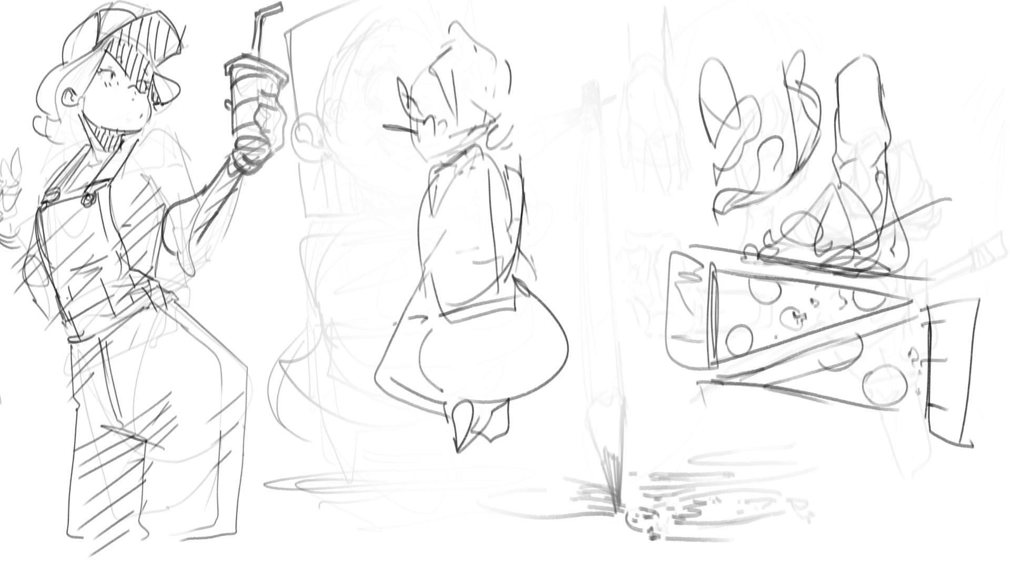
# Step: Fade the hooded figure, then draw two tall bunny ears, an angled head and glasses
pyautogui.moveTo(467, 23)
pyautogui.mouseDown()
pyautogui.moveTo(541, 260)
pyautogui.moveTo(474, 372)
pyautogui.moveTo(477, 115)
pyautogui.mouseUp()
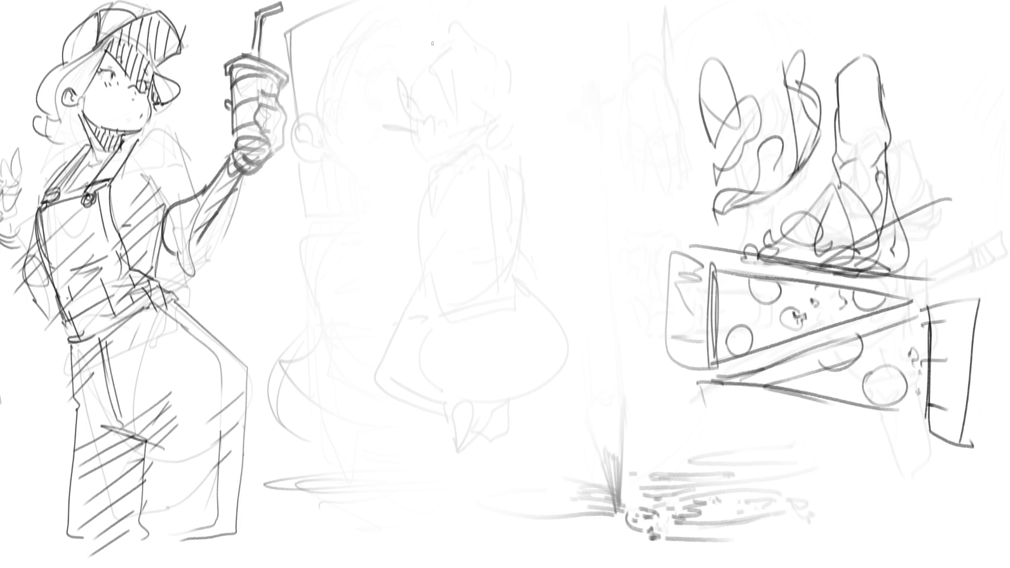
pyautogui.moveTo(430, 47); pyautogui.dragTo(421, 0)
pyautogui.moveTo(431, 51); pyautogui.dragTo(427, 0)
pyautogui.moveTo(461, 70)
pyautogui.mouseDown()
pyautogui.moveTo(455, 0)
pyautogui.moveTo(483, 0)
pyautogui.mouseUp()
pyautogui.moveTo(429, 48)
pyautogui.mouseDown()
pyautogui.moveTo(459, 68)
pyautogui.moveTo(429, 96)
pyautogui.moveTo(457, 137)
pyautogui.mouseUp()
pyautogui.moveTo(452, 73); pyautogui.dragTo(459, 150)
pyautogui.moveTo(473, 113); pyautogui.dragTo(470, 132)
pyautogui.moveTo(461, 75)
pyautogui.mouseDown()
pyautogui.moveTo(468, 122)
pyautogui.moveTo(437, 134)
pyautogui.moveTo(414, 118)
pyautogui.moveTo(436, 138)
pyautogui.moveTo(405, 111)
pyautogui.moveTo(390, 117)
pyautogui.moveTo(405, 116)
pyautogui.moveTo(376, 154)
pyautogui.mouseUp()
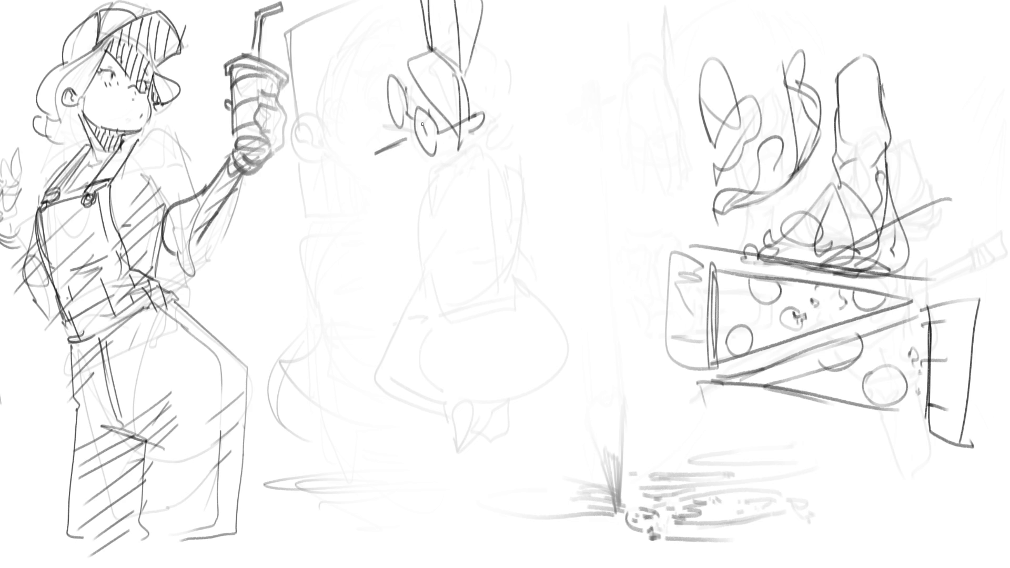
pyautogui.moveTo(408, 128); pyautogui.dragTo(422, 158)
# Step: Outline the head, cheek, ear, chin and torso sides, plus a large round shape below
pyautogui.moveTo(477, 49)
pyautogui.mouseDown()
pyautogui.moveTo(509, 126)
pyautogui.moveTo(484, 143)
pyautogui.moveTo(495, 156)
pyautogui.mouseUp()
pyautogui.moveTo(516, 105); pyautogui.dragTo(521, 127)
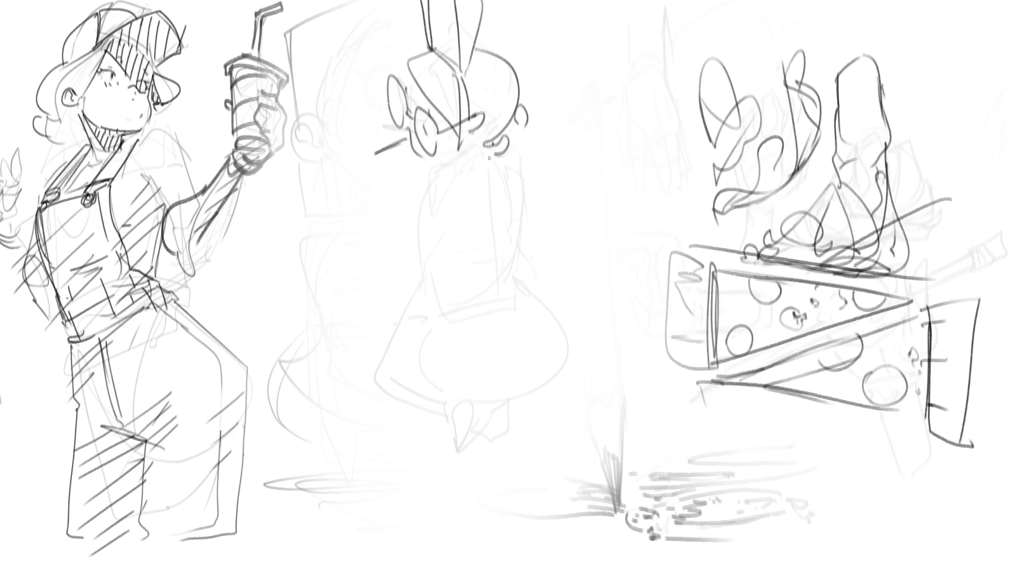
pyautogui.moveTo(430, 166)
pyautogui.mouseDown()
pyautogui.moveTo(483, 143)
pyautogui.moveTo(417, 309)
pyautogui.moveTo(419, 330)
pyautogui.mouseUp()
pyautogui.moveTo(511, 143)
pyautogui.mouseDown()
pyautogui.moveTo(528, 173)
pyautogui.moveTo(523, 287)
pyautogui.mouseUp()
pyautogui.moveTo(438, 227)
pyautogui.mouseDown()
pyautogui.moveTo(527, 245)
pyautogui.moveTo(497, 257)
pyautogui.mouseUp()
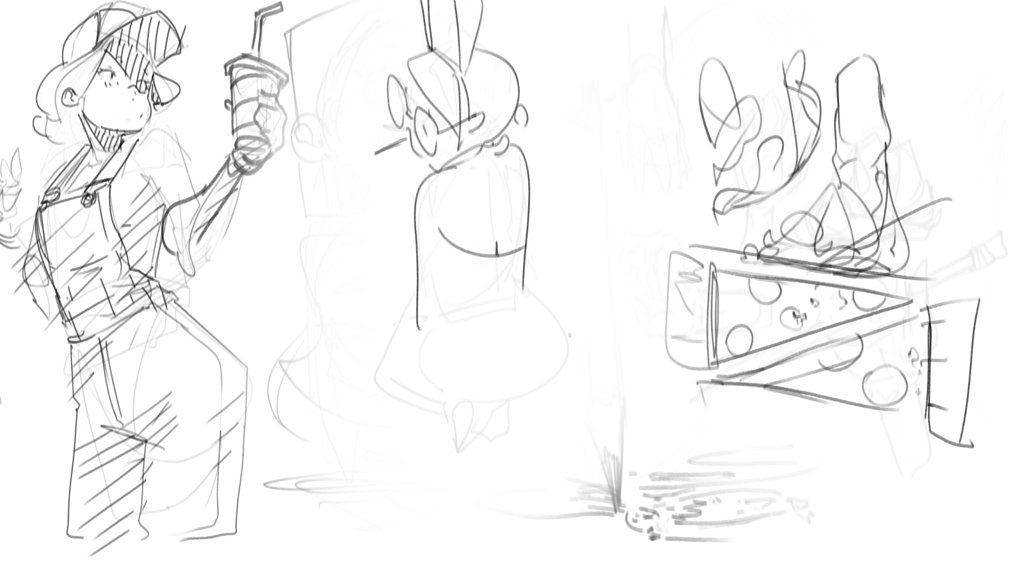
pyautogui.moveTo(550, 297)
pyautogui.mouseDown()
pyautogui.moveTo(527, 272)
pyautogui.moveTo(558, 373)
pyautogui.moveTo(552, 283)
pyautogui.mouseUp()
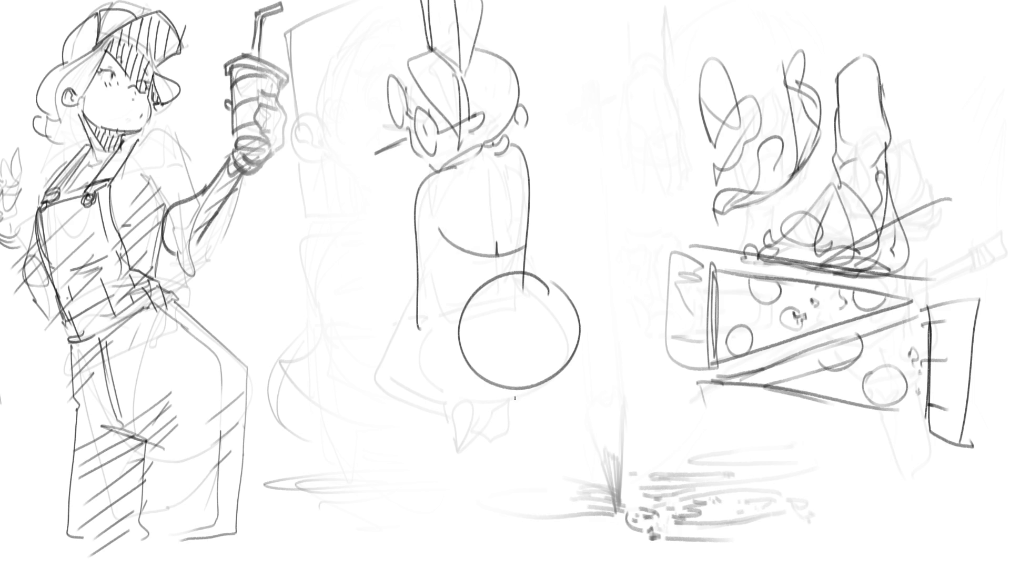
# Step: Add a leg with shoes, ground line and skirt, then lighten the bunny figure's strokes
pyautogui.moveTo(431, 237)
pyautogui.mouseDown()
pyautogui.moveTo(435, 321)
pyautogui.moveTo(456, 316)
pyautogui.moveTo(363, 330)
pyautogui.moveTo(381, 392)
pyautogui.moveTo(462, 425)
pyautogui.moveTo(474, 412)
pyautogui.moveTo(488, 457)
pyautogui.moveTo(461, 448)
pyautogui.moveTo(481, 456)
pyautogui.mouseUp()
pyautogui.moveTo(479, 412)
pyautogui.mouseDown()
pyautogui.moveTo(511, 417)
pyautogui.moveTo(490, 449)
pyautogui.moveTo(489, 411)
pyautogui.moveTo(511, 416)
pyautogui.mouseUp()
pyautogui.moveTo(423, 337)
pyautogui.mouseDown()
pyautogui.moveTo(410, 380)
pyautogui.moveTo(501, 414)
pyautogui.moveTo(549, 373)
pyautogui.moveTo(501, 414)
pyautogui.mouseUp()
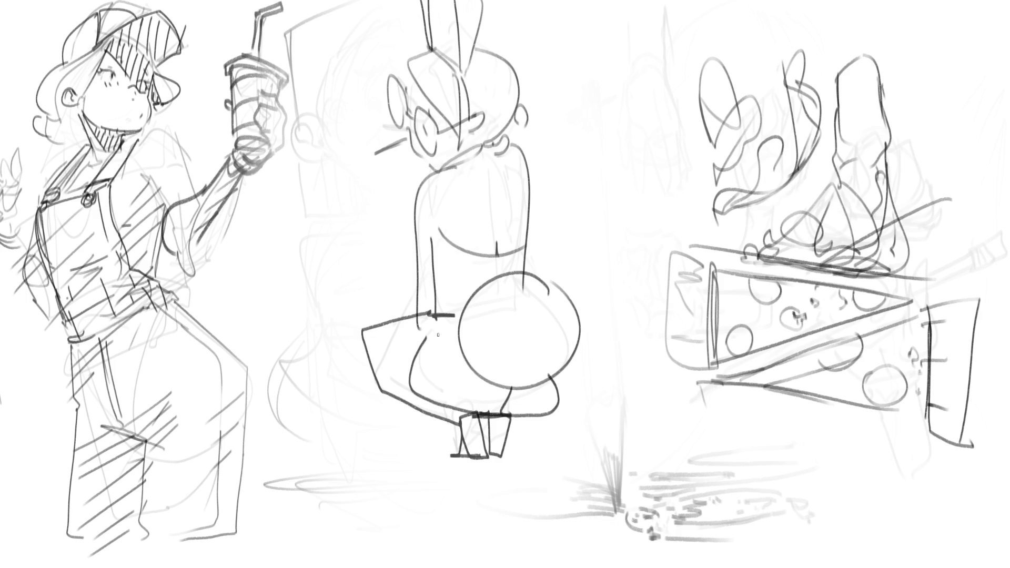
pyautogui.moveTo(430, 337); pyautogui.dragTo(493, 386)
pyautogui.moveTo(381, 365); pyautogui.dragTo(414, 391)
pyautogui.moveTo(397, 152)
pyautogui.mouseDown()
pyautogui.moveTo(397, 190)
pyautogui.moveTo(411, 189)
pyautogui.moveTo(414, 219)
pyautogui.mouseUp()
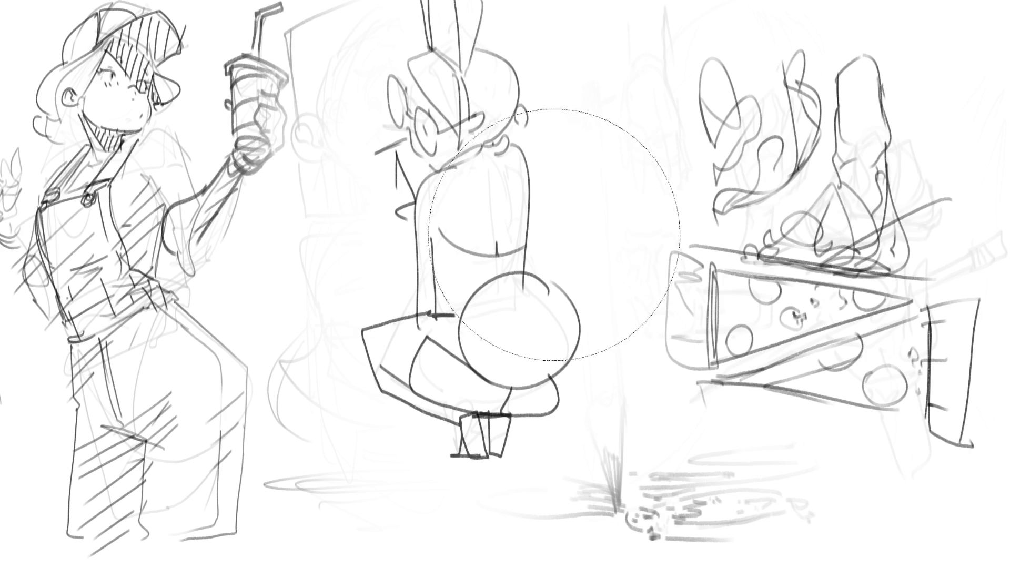
pyautogui.moveTo(485, 101)
pyautogui.mouseDown()
pyautogui.moveTo(485, 260)
pyautogui.moveTo(476, 182)
pyautogui.moveTo(438, 194)
pyautogui.mouseUp()
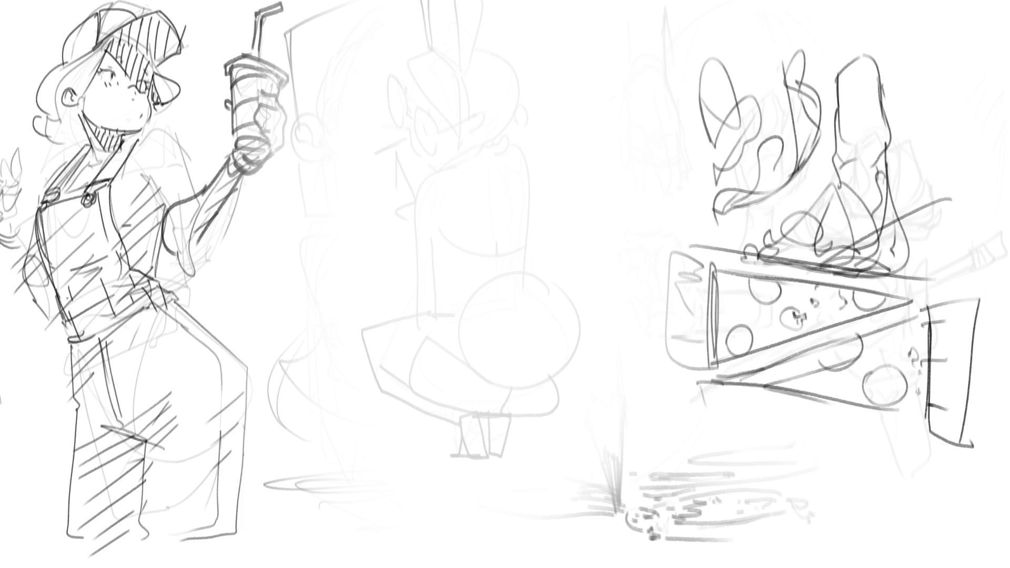
# Step: Transform the small reference photo to sit beside the girl's drink-holding arm
pyautogui.hotkey('ctrl', 't')
pyautogui.moveTo(496, 288); pyautogui.dragTo(250, 250)
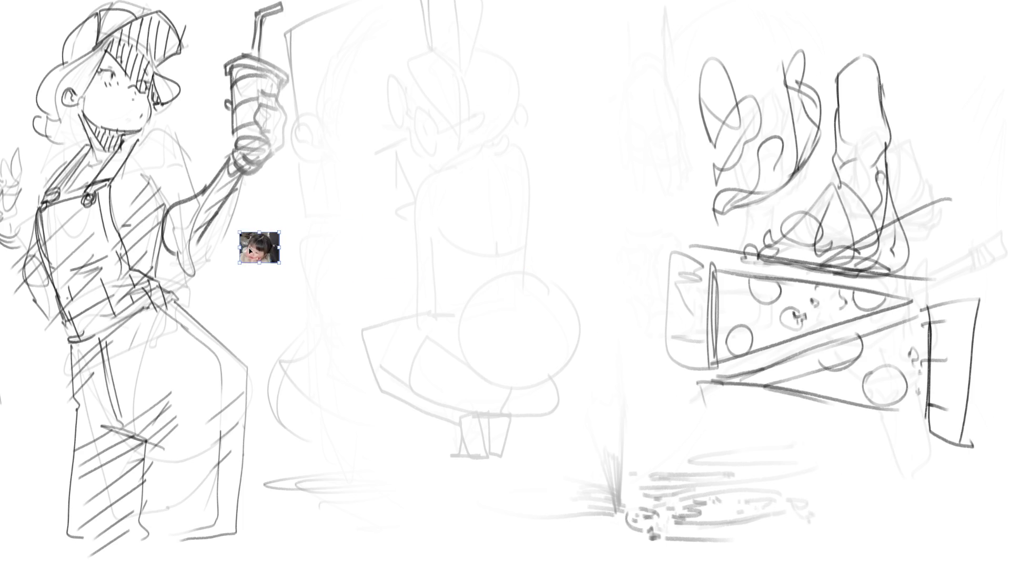
pyautogui.press('Return')
# Step: Delete a rectangular selection around the bunny-eared middle figure, then deselect
pyautogui.moveTo(344, 47)
pyautogui.mouseDown()
pyautogui.moveTo(621, 458)
pyautogui.moveTo(682, 455)
pyautogui.mouseUp()
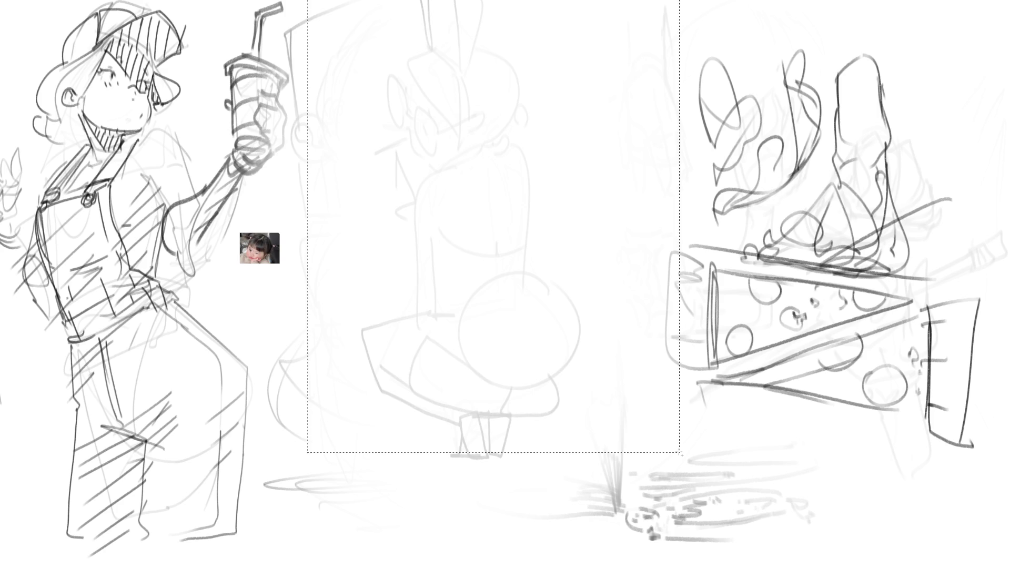
pyautogui.press('Delete')
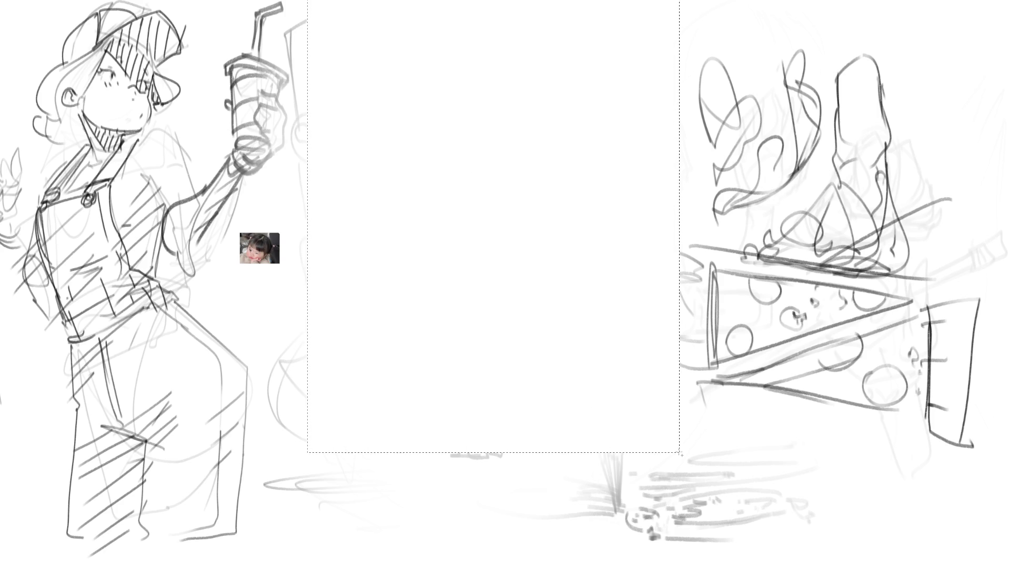
pyautogui.hotkey('ctrl', 'd')
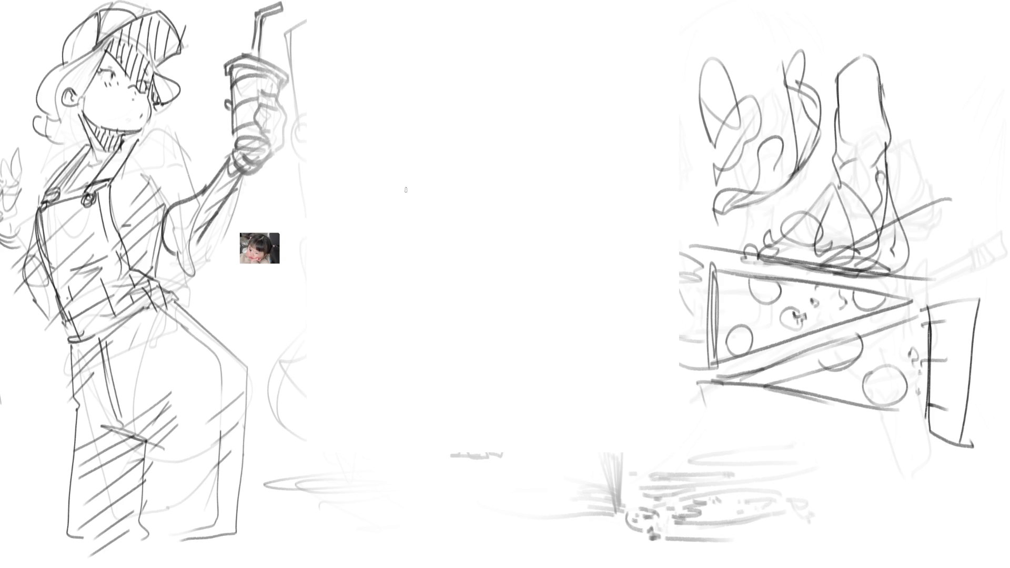
# Step: Paint a tall grey stroke, the girl's dark eyes and a grey nose in the empty centre
pyautogui.moveTo(390, 124)
pyautogui.mouseDown()
pyautogui.moveTo(401, 155)
pyautogui.moveTo(485, 137)
pyautogui.moveTo(524, 105)
pyautogui.moveTo(548, 206)
pyautogui.moveTo(607, 108)
pyautogui.moveTo(652, 174)
pyautogui.moveTo(552, 169)
pyautogui.moveTo(389, 74)
pyautogui.moveTo(451, 96)
pyautogui.moveTo(621, 63)
pyautogui.moveTo(637, 153)
pyautogui.moveTo(594, 184)
pyautogui.mouseUp()
pyautogui.moveTo(429, 220); pyautogui.dragTo(455, 269)
pyautogui.moveTo(521, 269); pyautogui.dragTo(571, 271)
pyautogui.moveTo(559, 233); pyautogui.dragTo(537, 284)
pyautogui.moveTo(473, 292)
pyautogui.mouseDown()
pyautogui.moveTo(456, 332)
pyautogui.moveTo(463, 323)
pyautogui.moveTo(555, 343)
pyautogui.moveTo(508, 363)
pyautogui.moveTo(573, 321)
pyautogui.moveTo(529, 363)
pyautogui.moveTo(605, 324)
pyautogui.moveTo(496, 375)
pyautogui.moveTo(506, 405)
pyautogui.moveTo(600, 379)
pyautogui.moveTo(482, 463)
pyautogui.moveTo(605, 375)
pyautogui.moveTo(664, 234)
pyautogui.moveTo(721, 236)
pyautogui.moveTo(624, 316)
pyautogui.moveTo(589, 322)
pyautogui.mouseUp()
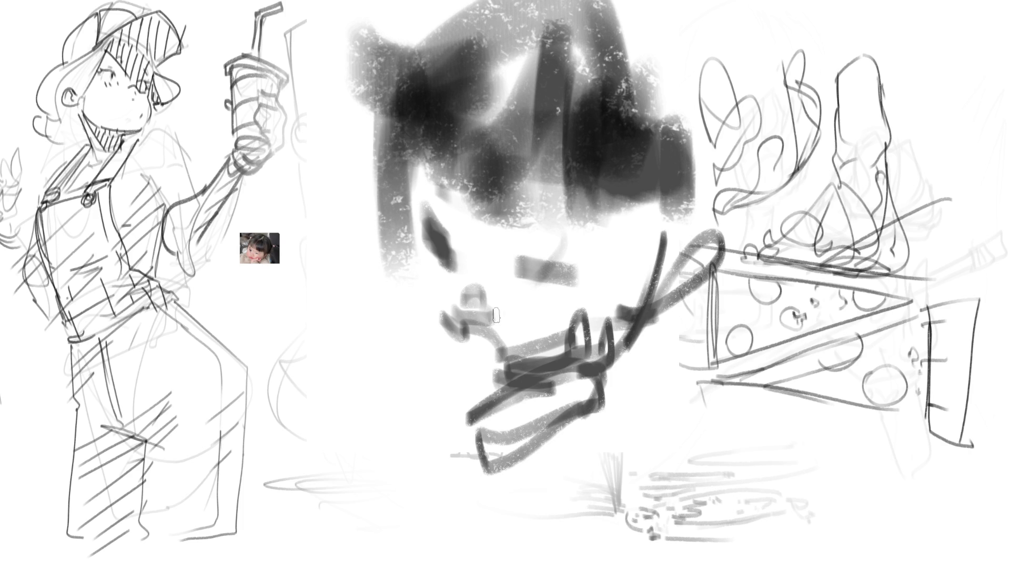
# Step: Outline the face, collar and body, then the head top with bow ribbons and a hair highlight
pyautogui.moveTo(402, 168)
pyautogui.mouseDown()
pyautogui.moveTo(434, 352)
pyautogui.moveTo(464, 394)
pyautogui.moveTo(371, 305)
pyautogui.moveTo(400, 363)
pyautogui.moveTo(368, 274)
pyautogui.moveTo(310, 438)
pyautogui.mouseUp()
pyautogui.moveTo(325, 371)
pyautogui.mouseDown()
pyautogui.moveTo(358, 484)
pyautogui.moveTo(447, 519)
pyautogui.moveTo(335, 506)
pyautogui.moveTo(573, 526)
pyautogui.mouseUp()
pyautogui.moveTo(466, 469)
pyautogui.mouseDown()
pyautogui.moveTo(635, 414)
pyautogui.moveTo(664, 425)
pyautogui.mouseUp()
pyautogui.moveTo(703, 319)
pyautogui.mouseDown()
pyautogui.moveTo(684, 510)
pyautogui.moveTo(728, 462)
pyautogui.mouseUp()
pyautogui.moveTo(682, 38)
pyautogui.mouseDown()
pyautogui.moveTo(704, 216)
pyautogui.moveTo(786, 111)
pyautogui.moveTo(855, 158)
pyautogui.moveTo(742, 153)
pyautogui.mouseUp()
pyautogui.moveTo(841, 88)
pyautogui.mouseDown()
pyautogui.moveTo(763, 137)
pyautogui.moveTo(740, 79)
pyautogui.moveTo(658, 11)
pyautogui.moveTo(436, 42)
pyautogui.moveTo(370, 108)
pyautogui.moveTo(308, 44)
pyautogui.moveTo(321, 77)
pyautogui.moveTo(350, 63)
pyautogui.mouseUp()
pyautogui.moveTo(597, 3); pyautogui.dragTo(529, 67)
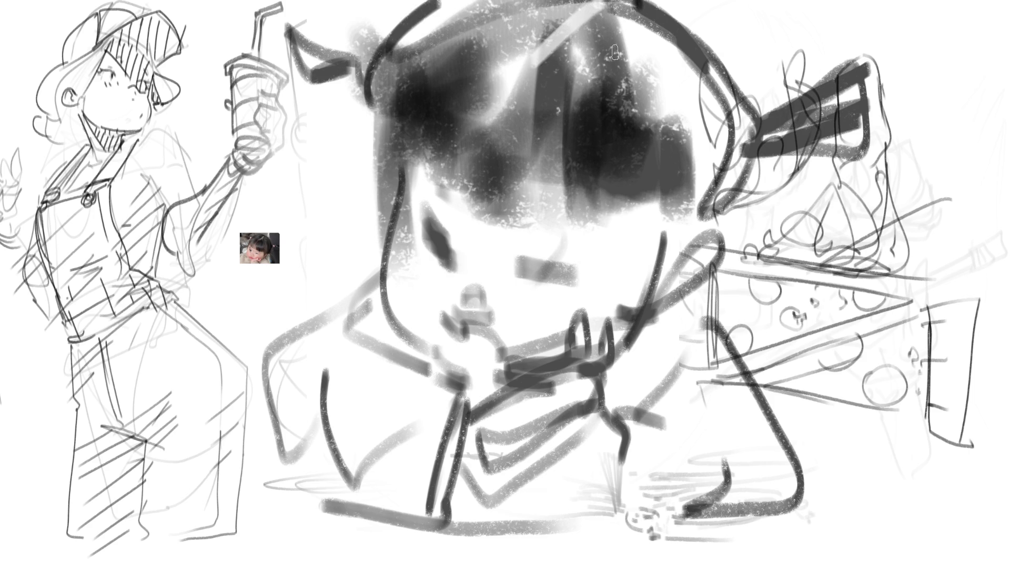
# Step: Dot dark pupils into both eyes, undoing a stray stroke and cleaning the smudges around them
pyautogui.moveTo(522, 235); pyautogui.dragTo(590, 235)
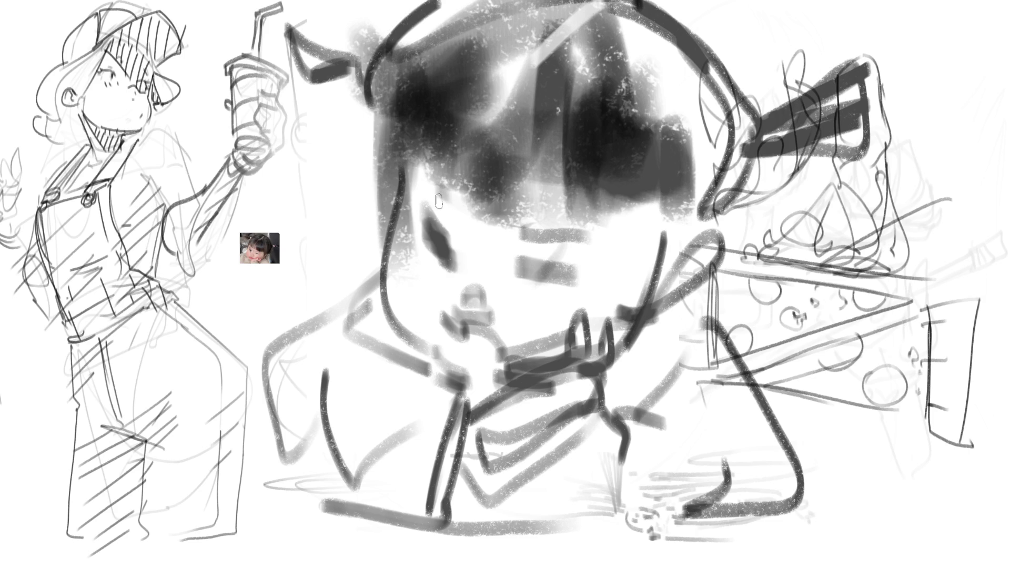
pyautogui.moveTo(421, 180); pyautogui.dragTo(456, 223)
pyautogui.moveTo(453, 134); pyautogui.dragTo(439, 316)
pyautogui.hotkey('ctrl', 'z')
pyautogui.moveTo(445, 236); pyautogui.dragTo(442, 245)
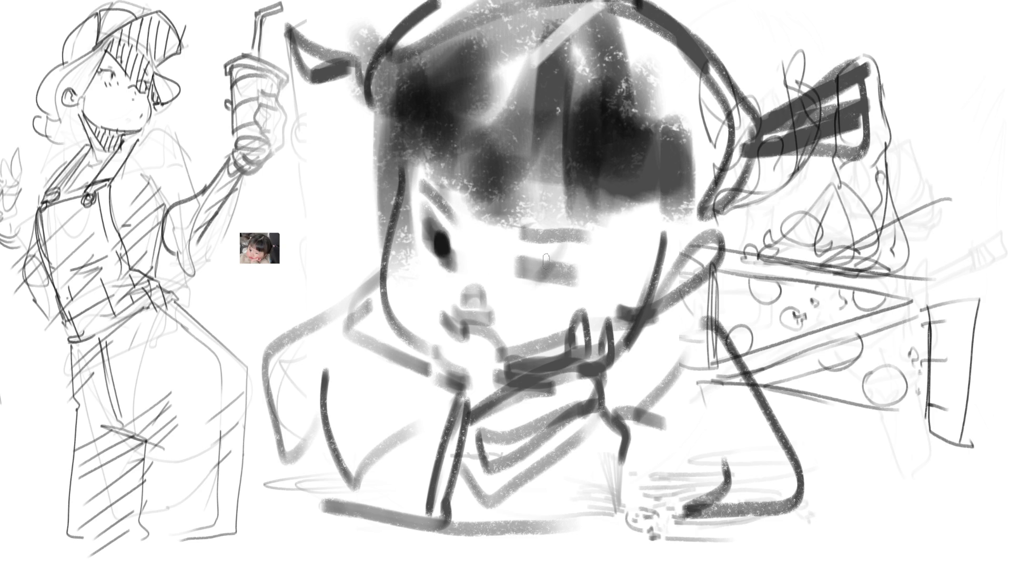
pyautogui.moveTo(538, 263); pyautogui.dragTo(535, 266)
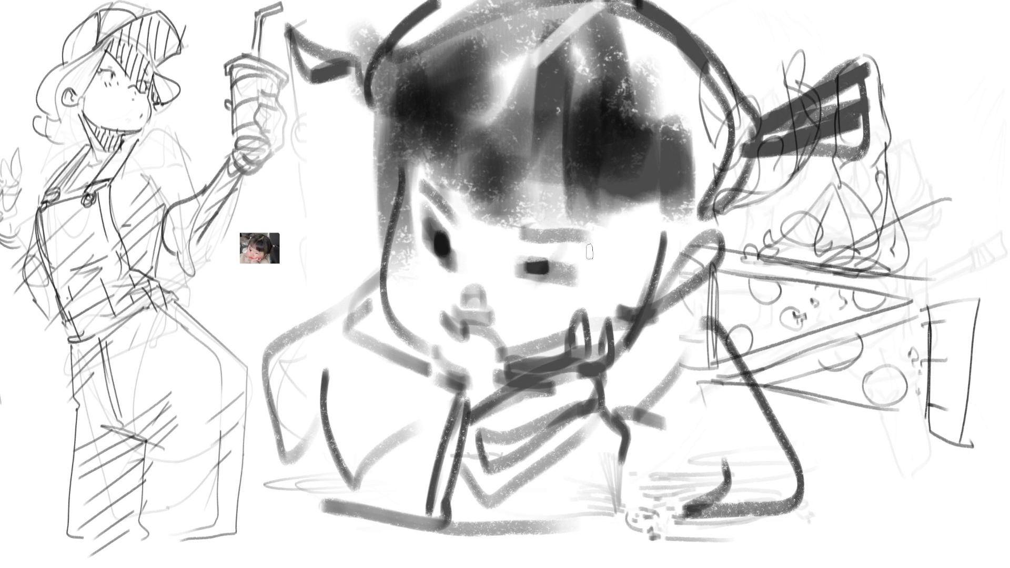
pyautogui.moveTo(574, 270)
pyautogui.mouseDown()
pyautogui.moveTo(611, 277)
pyautogui.moveTo(597, 285)
pyautogui.moveTo(526, 279)
pyautogui.moveTo(608, 288)
pyautogui.mouseUp()
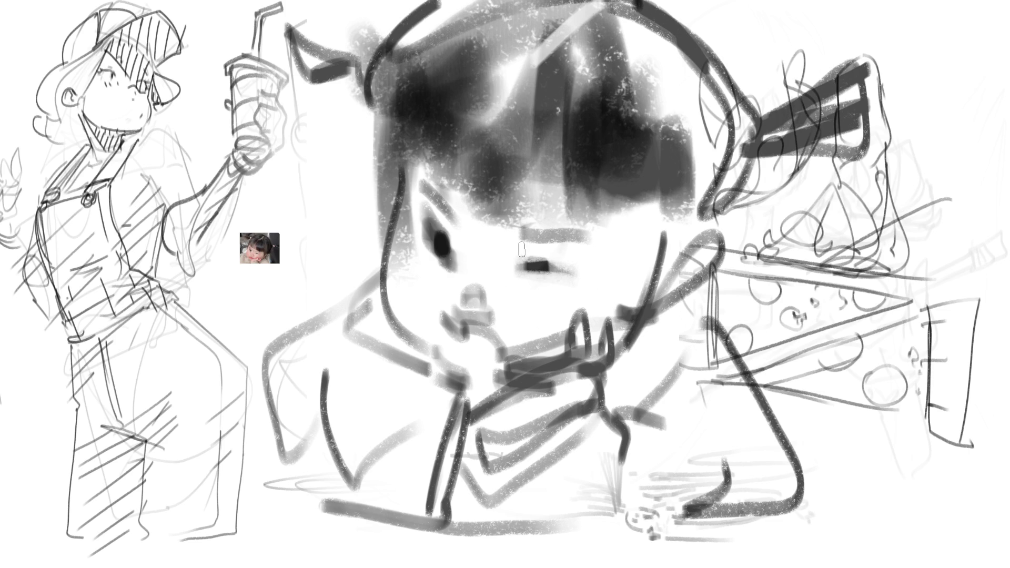
pyautogui.moveTo(439, 251)
pyautogui.mouseDown()
pyautogui.moveTo(472, 235)
pyautogui.moveTo(422, 261)
pyautogui.moveTo(444, 239)
pyautogui.moveTo(458, 256)
pyautogui.moveTo(462, 240)
pyautogui.moveTo(458, 256)
pyautogui.moveTo(453, 247)
pyautogui.mouseUp()
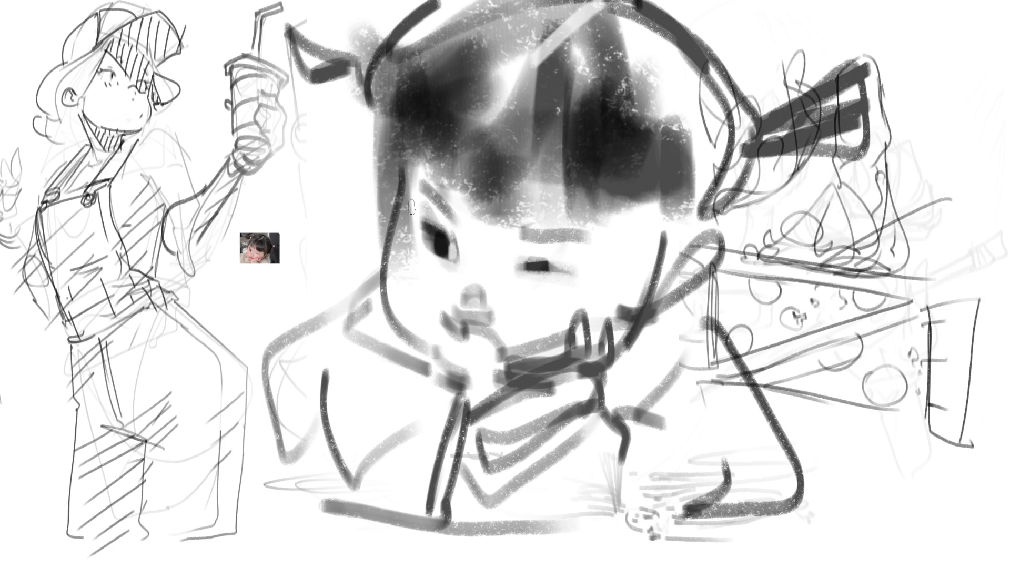
pyautogui.moveTo(427, 232); pyautogui.dragTo(436, 251)
# Step: Shade the left side of the nose and darken an extended mouth line
pyautogui.moveTo(455, 299)
pyautogui.mouseDown()
pyautogui.moveTo(484, 302)
pyautogui.moveTo(457, 293)
pyautogui.moveTo(477, 281)
pyautogui.mouseUp()
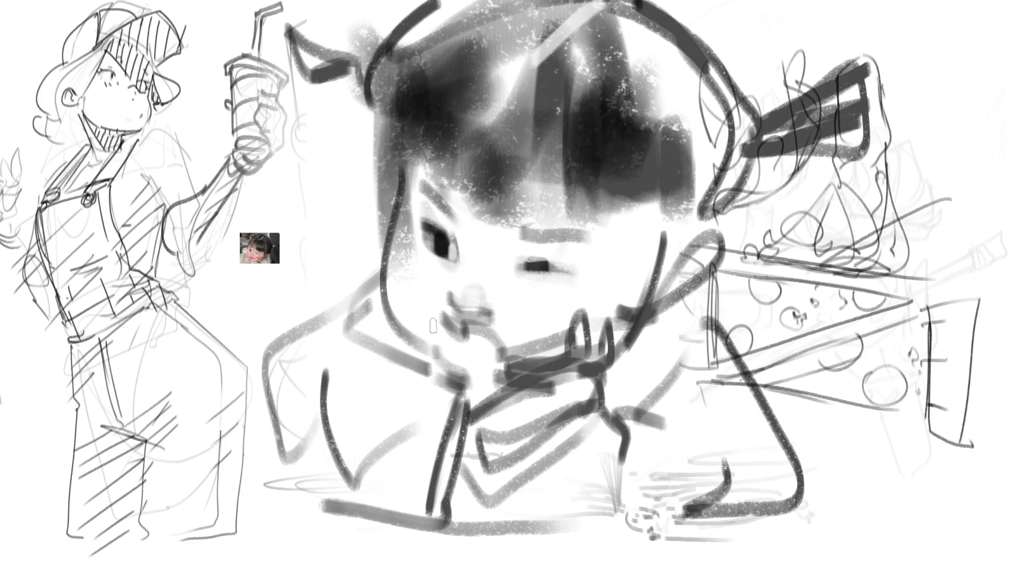
pyautogui.moveTo(440, 333)
pyautogui.mouseDown()
pyautogui.moveTo(466, 345)
pyautogui.moveTo(474, 331)
pyautogui.mouseUp()
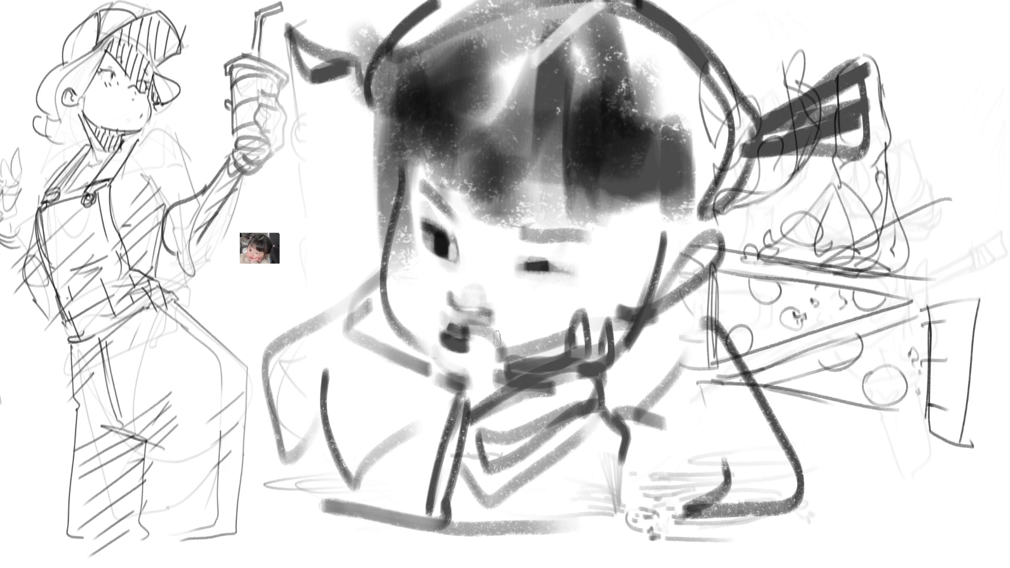
pyautogui.moveTo(470, 340); pyautogui.dragTo(508, 353)
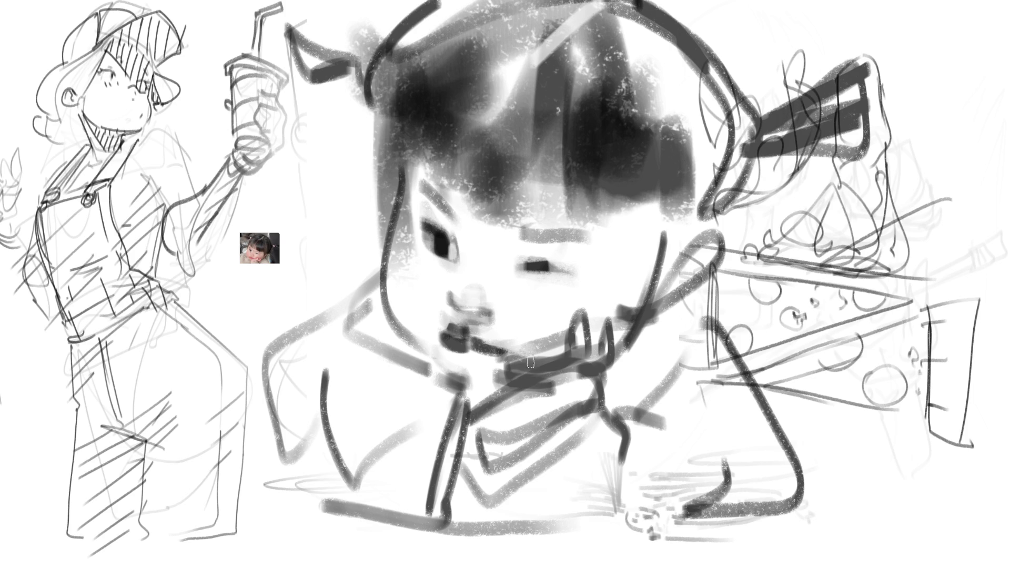
# Step: Rework the collar and bow tie with darker edges and lighter loops
pyautogui.moveTo(561, 344)
pyautogui.mouseDown()
pyautogui.moveTo(493, 382)
pyautogui.moveTo(491, 411)
pyautogui.mouseUp()
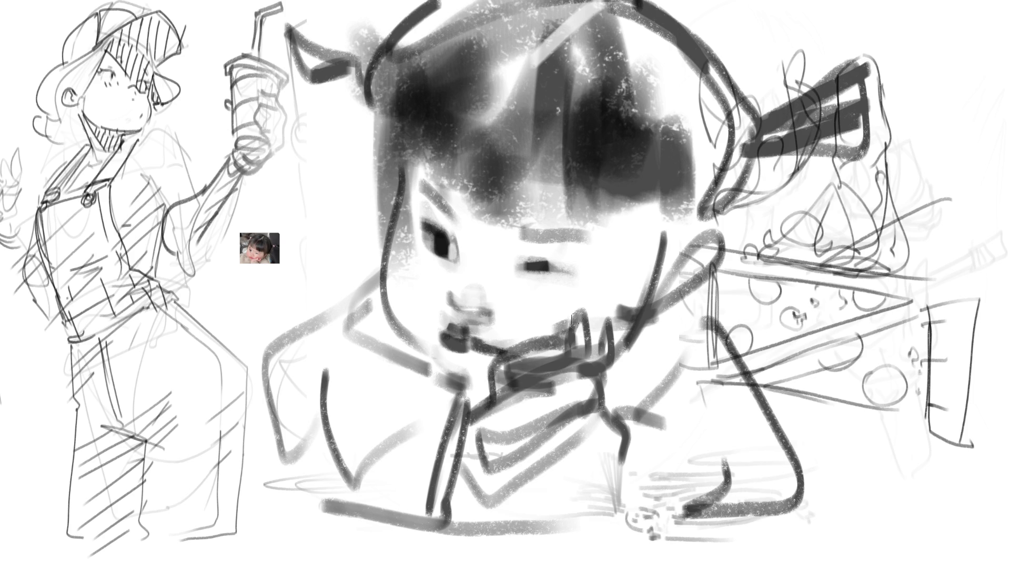
pyautogui.moveTo(569, 334); pyautogui.dragTo(565, 340)
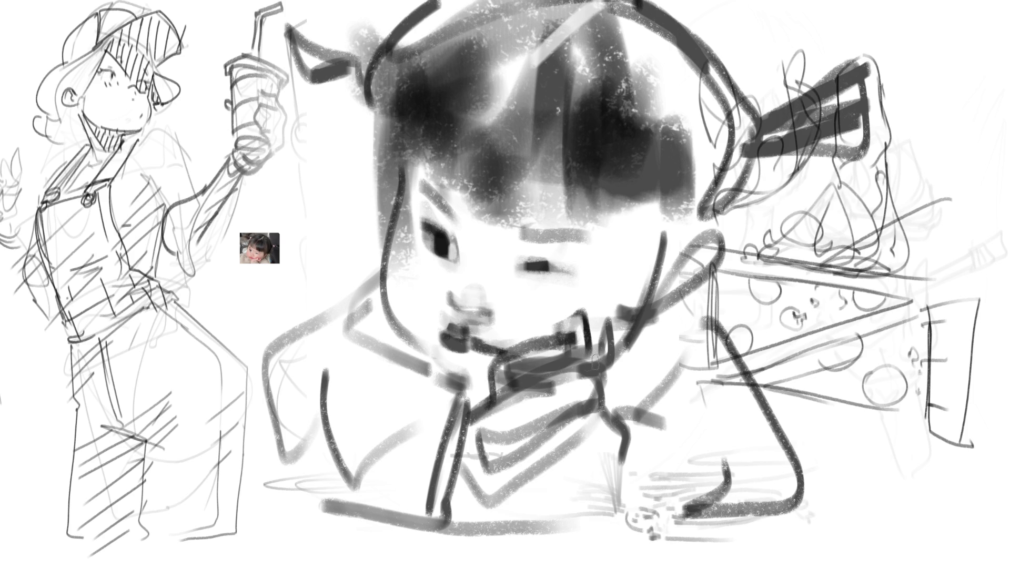
pyautogui.moveTo(585, 313)
pyautogui.mouseDown()
pyautogui.moveTo(592, 342)
pyautogui.moveTo(614, 364)
pyautogui.moveTo(573, 374)
pyautogui.mouseUp()
pyautogui.moveTo(621, 331)
pyautogui.mouseDown()
pyautogui.moveTo(625, 358)
pyautogui.moveTo(564, 377)
pyautogui.mouseUp()
pyautogui.moveTo(594, 329)
pyautogui.mouseDown()
pyautogui.moveTo(600, 355)
pyautogui.moveTo(600, 323)
pyautogui.moveTo(616, 347)
pyautogui.moveTo(587, 371)
pyautogui.moveTo(527, 374)
pyautogui.moveTo(571, 371)
pyautogui.mouseUp()
pyautogui.moveTo(484, 408)
pyautogui.mouseDown()
pyautogui.moveTo(600, 368)
pyautogui.moveTo(637, 445)
pyautogui.moveTo(475, 494)
pyautogui.mouseUp()
pyautogui.moveTo(466, 442)
pyautogui.mouseDown()
pyautogui.moveTo(482, 495)
pyautogui.moveTo(624, 445)
pyautogui.moveTo(629, 463)
pyautogui.moveTo(474, 492)
pyautogui.moveTo(481, 487)
pyautogui.mouseUp()
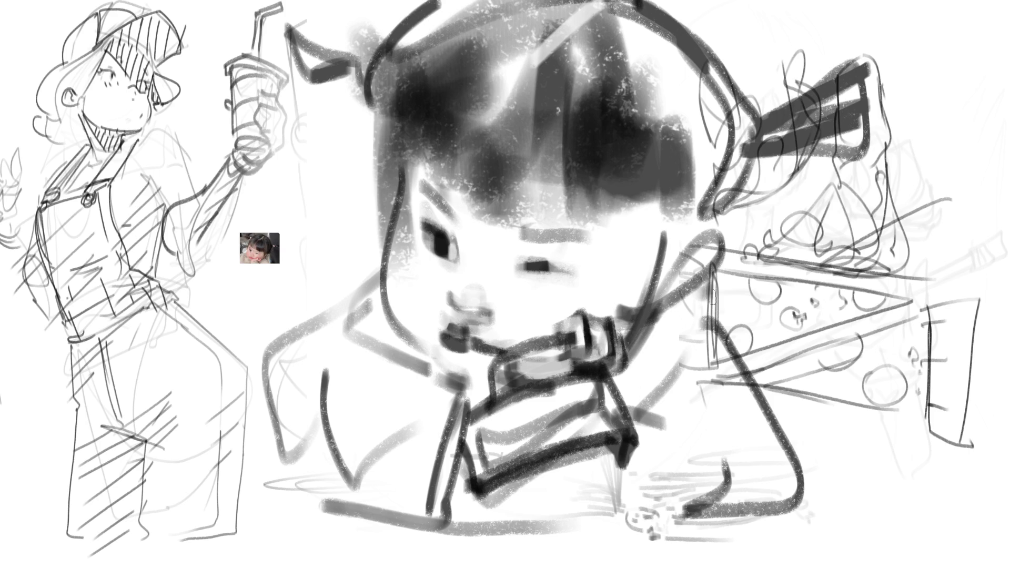
# Step: Draw the right shoulder and arm lines down to the bottom edge of the canvas
pyautogui.moveTo(687, 366); pyautogui.dragTo(629, 419)
pyautogui.moveTo(706, 316); pyautogui.dragTo(676, 347)
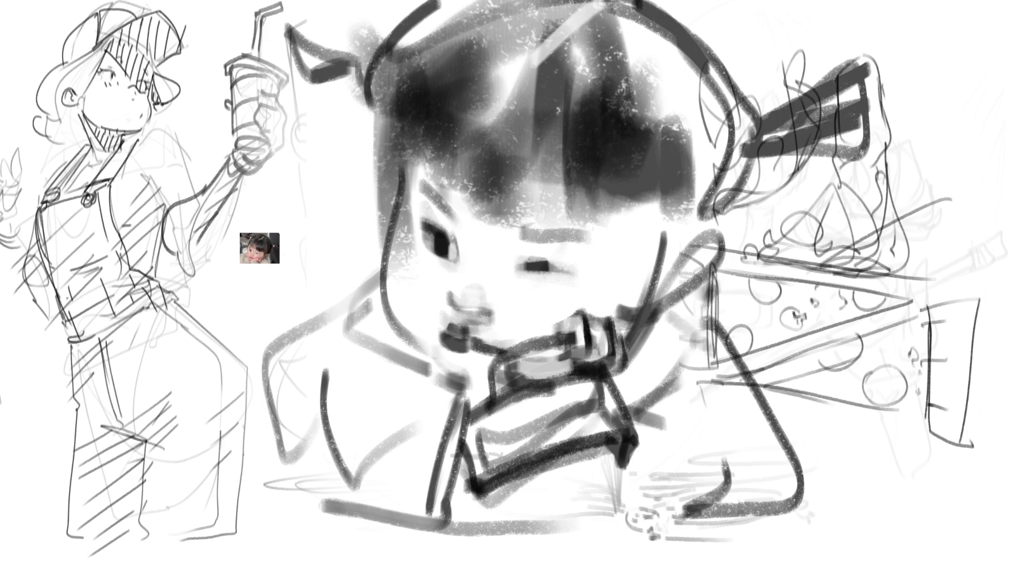
pyautogui.moveTo(696, 314)
pyautogui.mouseDown()
pyautogui.moveTo(762, 360)
pyautogui.moveTo(789, 415)
pyautogui.moveTo(661, 524)
pyautogui.moveTo(600, 523)
pyautogui.mouseUp()
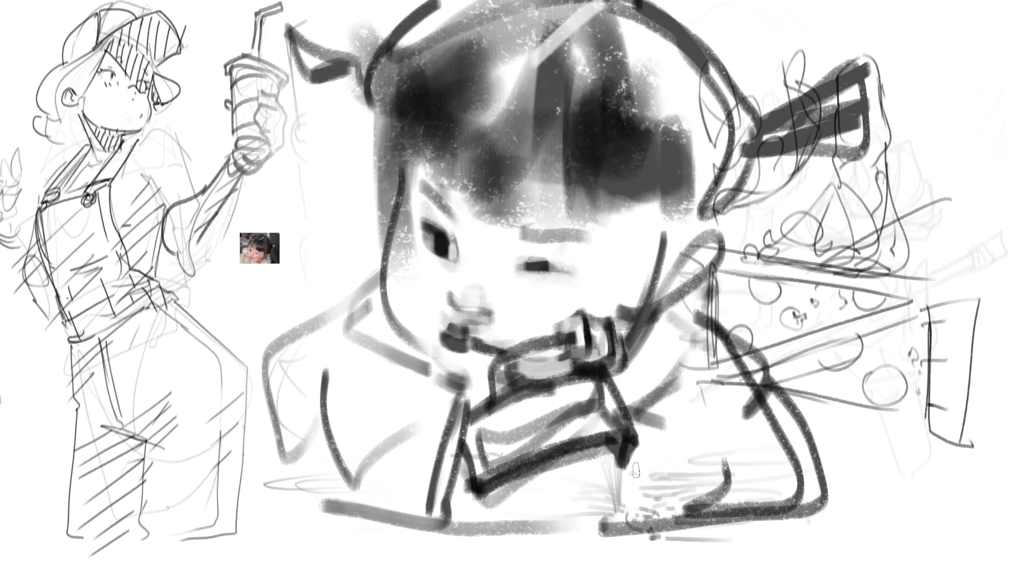
pyautogui.moveTo(650, 424)
pyautogui.mouseDown()
pyautogui.moveTo(673, 556)
pyautogui.moveTo(728, 538)
pyautogui.mouseUp()
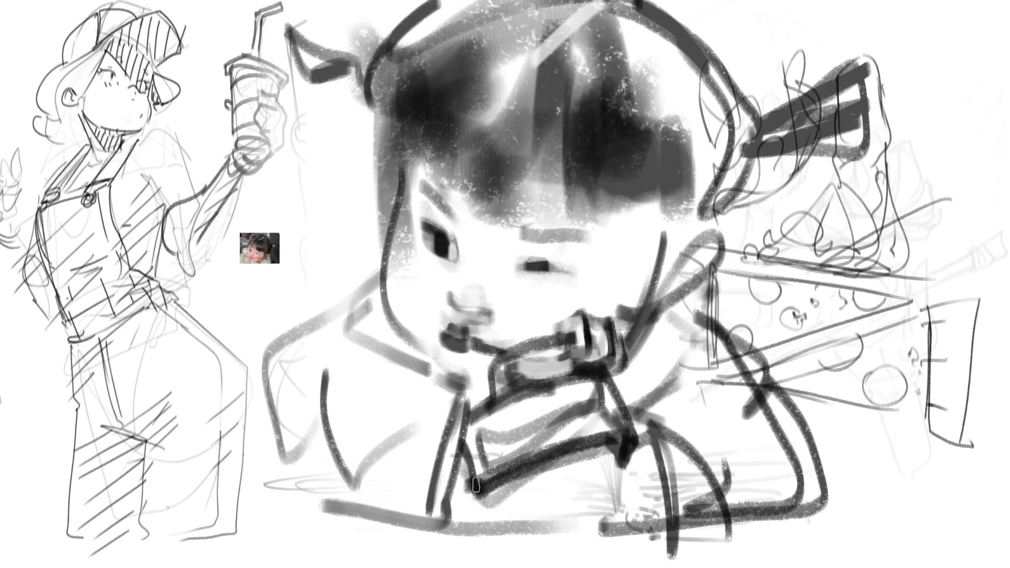
pyautogui.moveTo(480, 471); pyautogui.dragTo(532, 567)
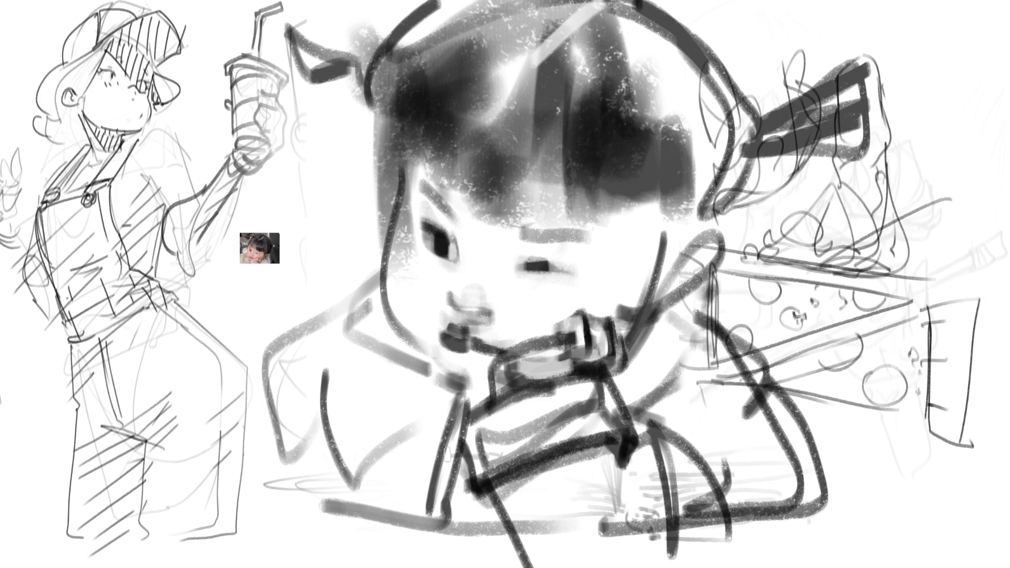
# Step: Draw the left shoulder and arm lines, then darken the curves around the collar knot
pyautogui.moveTo(396, 361); pyautogui.dragTo(371, 343)
pyautogui.moveTo(380, 266); pyautogui.dragTo(303, 331)
pyautogui.moveTo(308, 413)
pyautogui.mouseDown()
pyautogui.moveTo(299, 328)
pyautogui.moveTo(245, 474)
pyautogui.moveTo(307, 516)
pyautogui.mouseUp()
pyautogui.moveTo(323, 371); pyautogui.dragTo(318, 500)
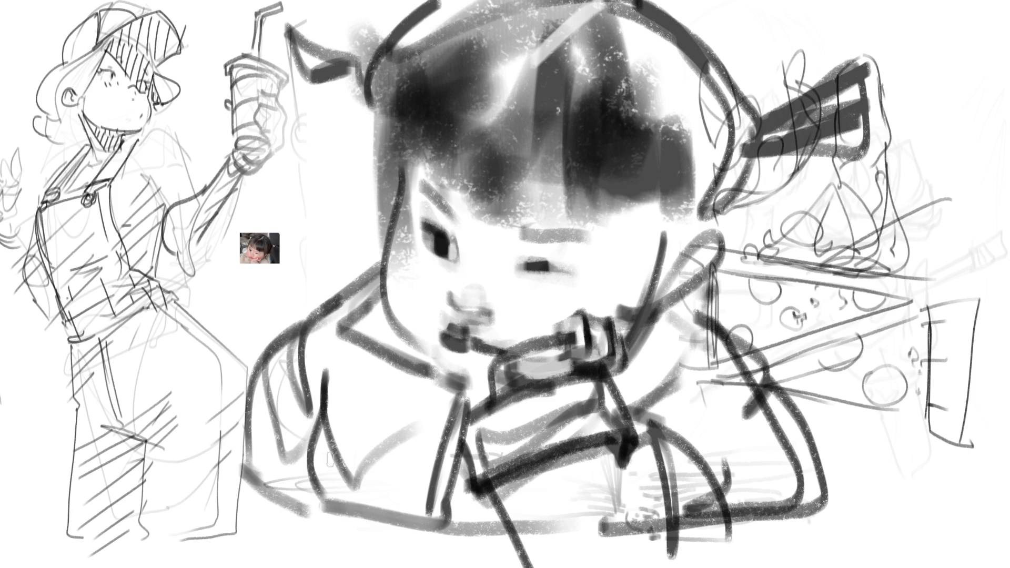
pyautogui.moveTo(334, 464); pyautogui.dragTo(405, 429)
pyautogui.moveTo(348, 479); pyautogui.dragTo(416, 416)
pyautogui.moveTo(321, 382); pyautogui.dragTo(336, 476)
pyautogui.moveTo(437, 379)
pyautogui.mouseDown()
pyautogui.moveTo(455, 416)
pyautogui.moveTo(427, 390)
pyautogui.moveTo(446, 418)
pyautogui.mouseUp()
pyautogui.moveTo(395, 487); pyautogui.dragTo(406, 509)
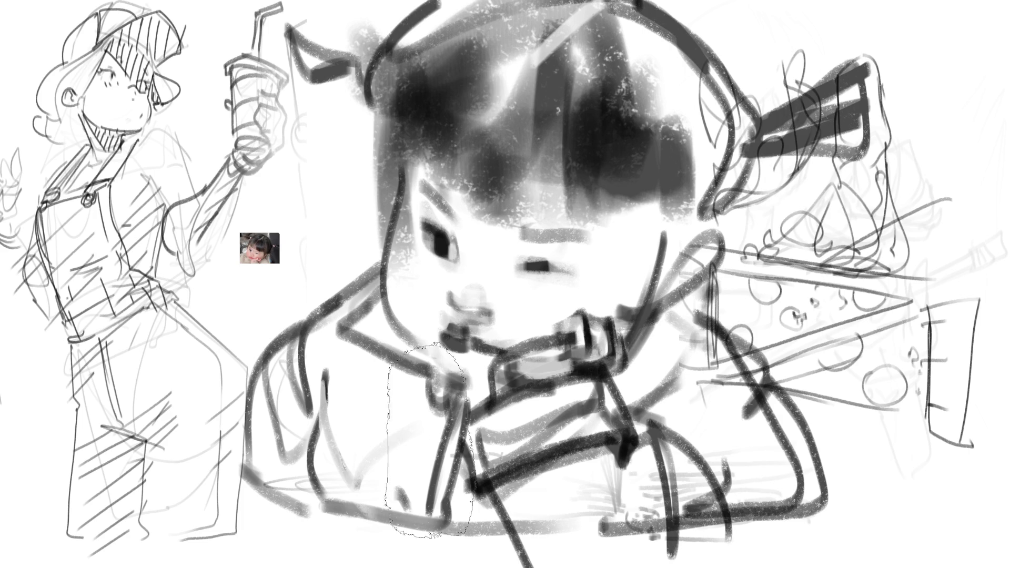
# Step: Wash grainy grey shading over the figure, then add two fine eyelash strokes to the right eye
pyautogui.moveTo(369, 421)
pyautogui.mouseDown()
pyautogui.moveTo(711, 434)
pyautogui.moveTo(463, 200)
pyautogui.moveTo(411, 105)
pyautogui.moveTo(968, 216)
pyautogui.mouseUp()
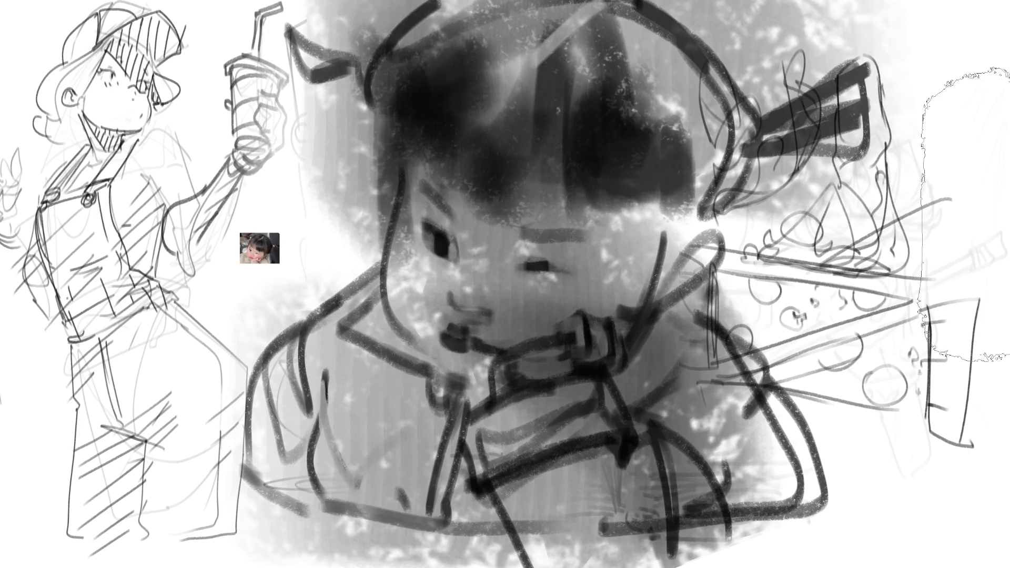
pyautogui.press('[')
pyautogui.press('[')
pyautogui.press('[')
pyautogui.press('[')
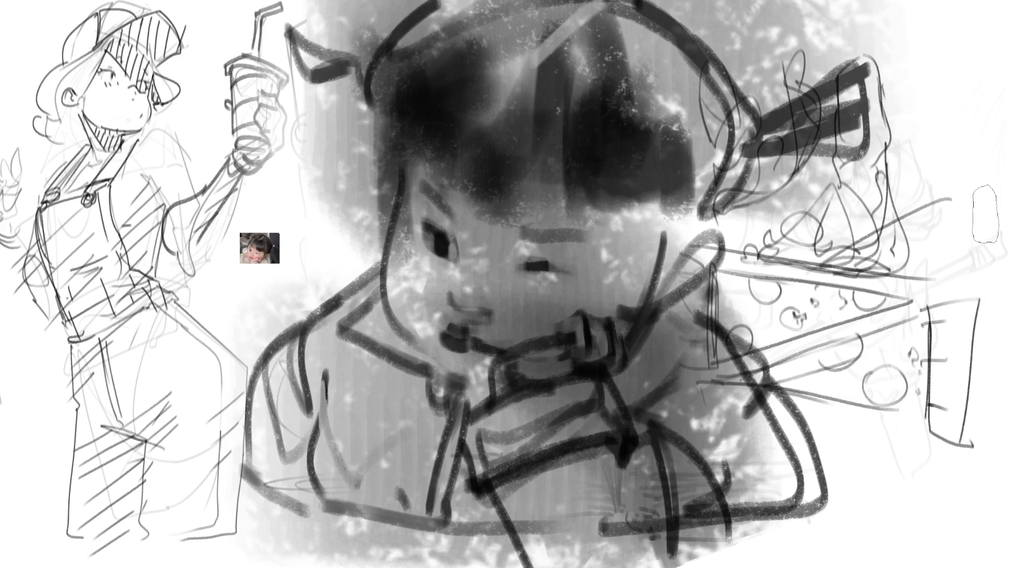
pyautogui.press('[')
pyautogui.press('[')
pyautogui.press('[')
pyautogui.moveTo(549, 262); pyautogui.dragTo(570, 273)
pyautogui.moveTo(548, 262); pyautogui.dragTo(574, 275)
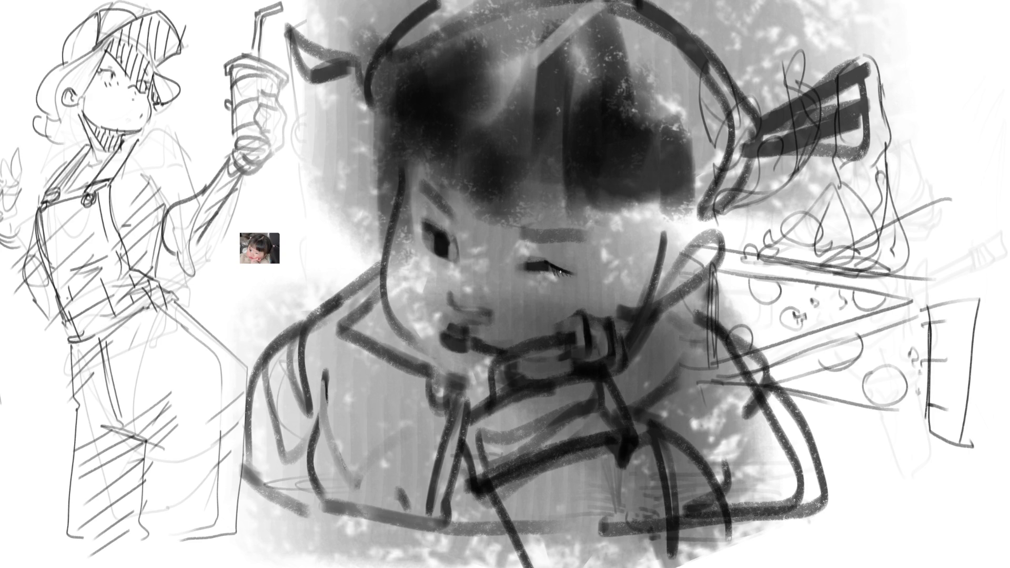